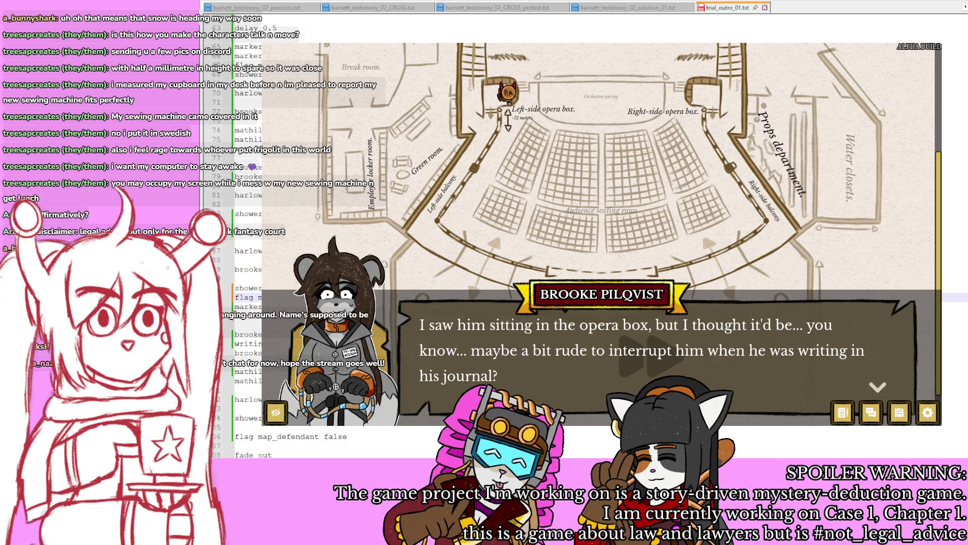
Step: Move the map flag line below the marker line and remove the blank line under the shower command
click(249, 306)
click(248, 297)
key(shift+End)
key(ctrl+x)
key(Down)
key(Down)
key(ctrl+v)
key(Return)
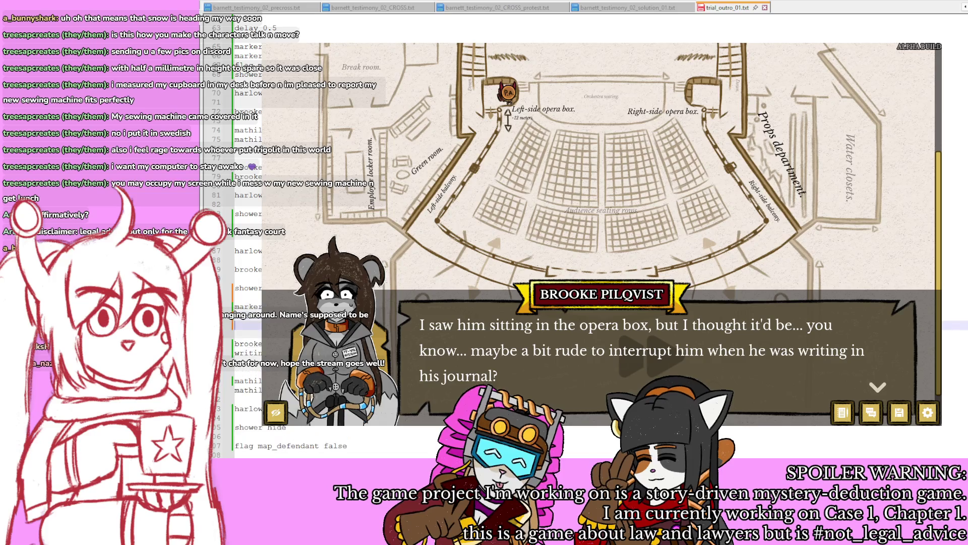
key(BackSpace)
key(Down)
key(Down)
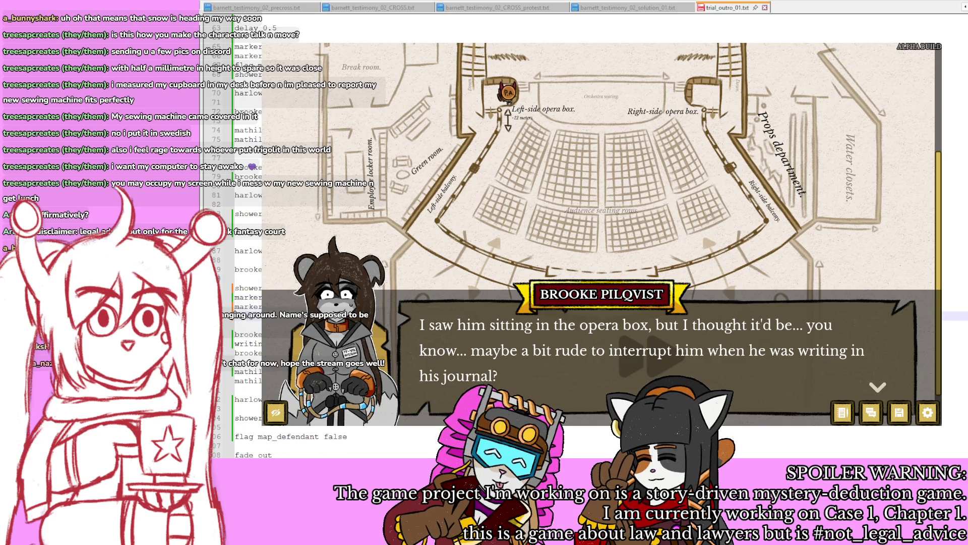
key(Return)
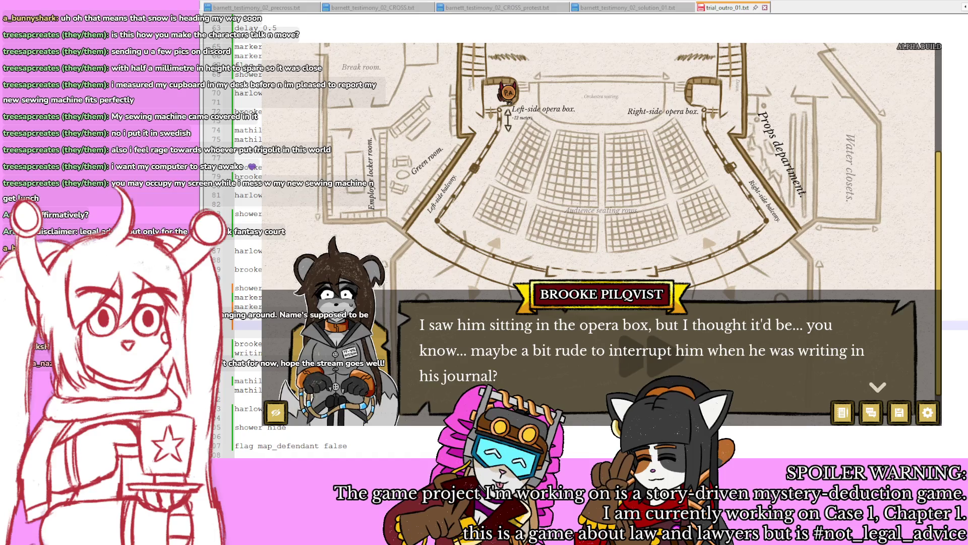
Step: Try a shower line above the markers, undo it, then advance to Mathilde's reply
text(shower)
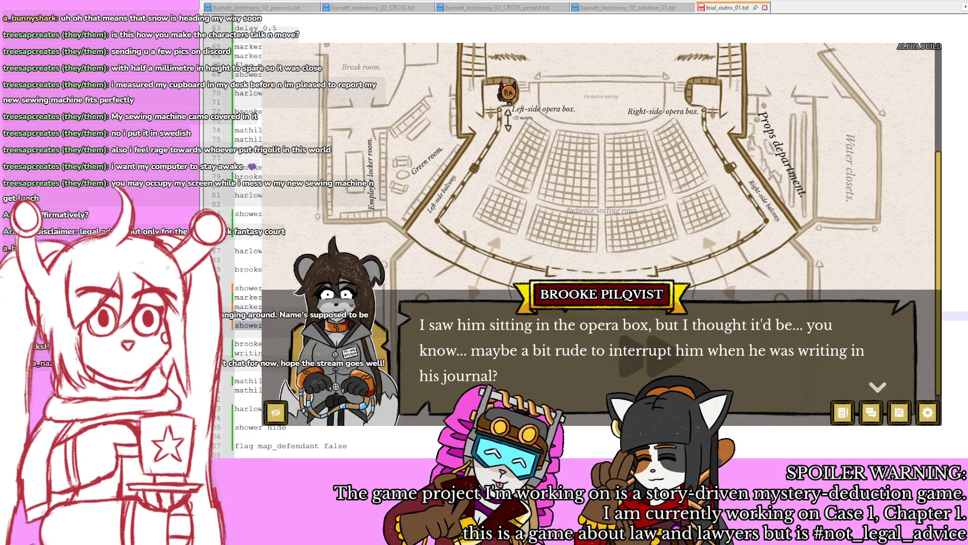
key(Delete)
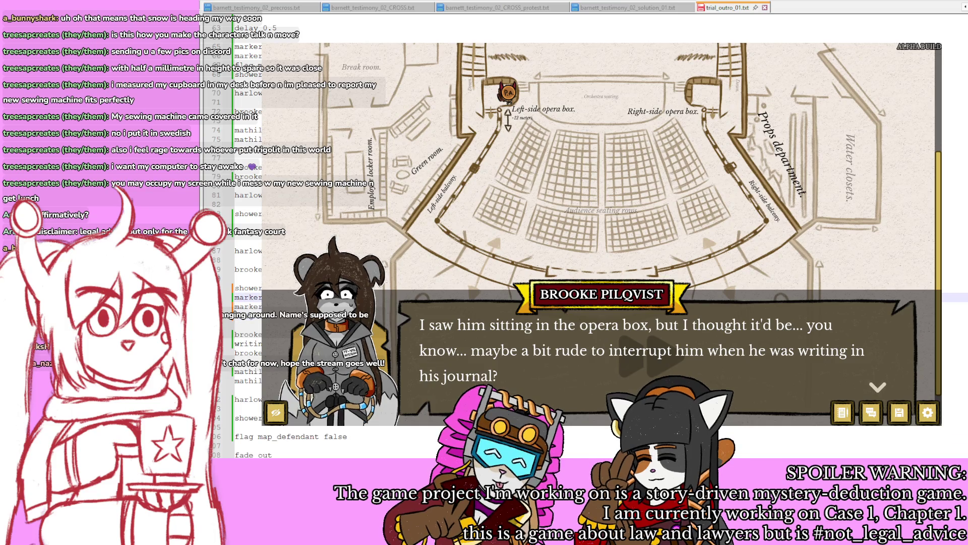
key(ctrl+v)
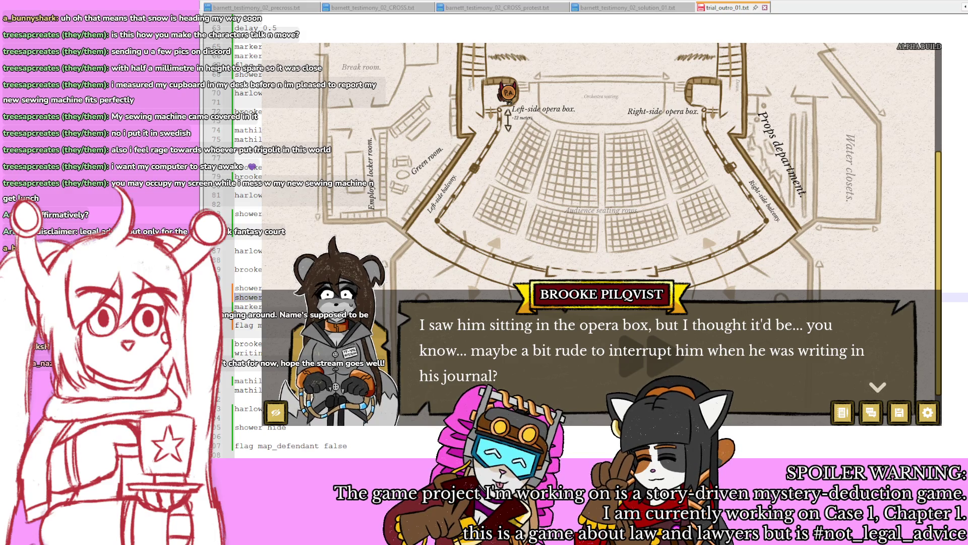
key(ctrl+z)
key(ctrl+z)
key(ctrl+z)
key(ctrl+z)
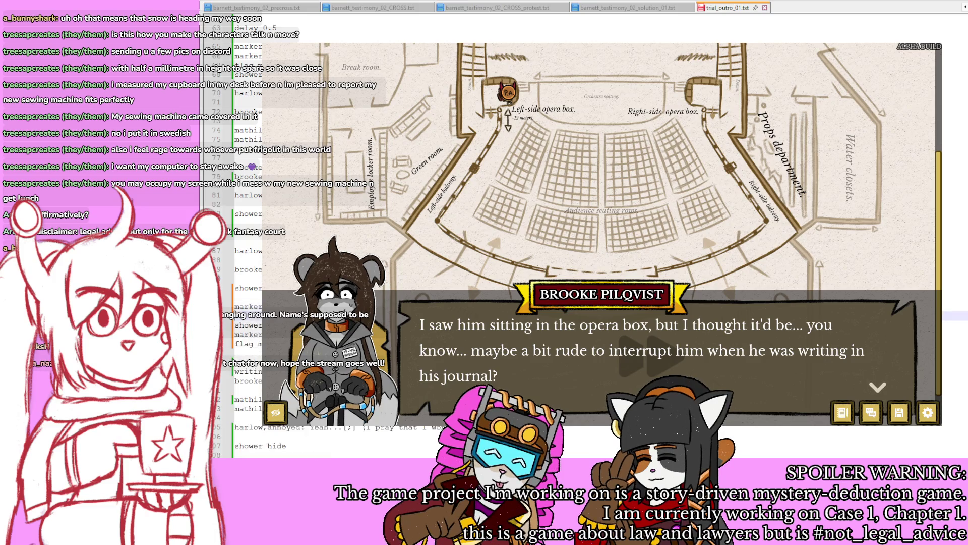
key(ctrl+z)
key(ctrl+z)
key(ctrl+z)
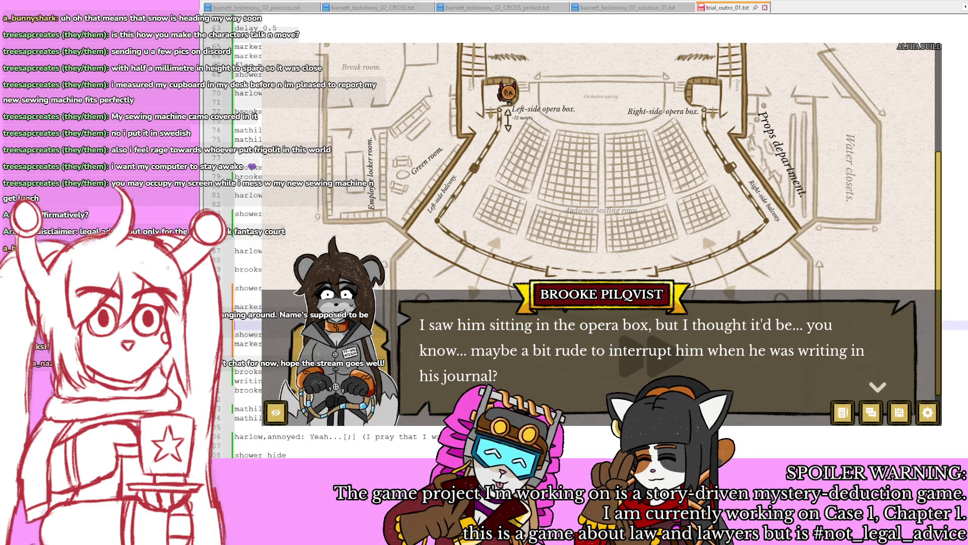
key(ctrl+z)
key(ctrl+z)
key(ctrl+z)
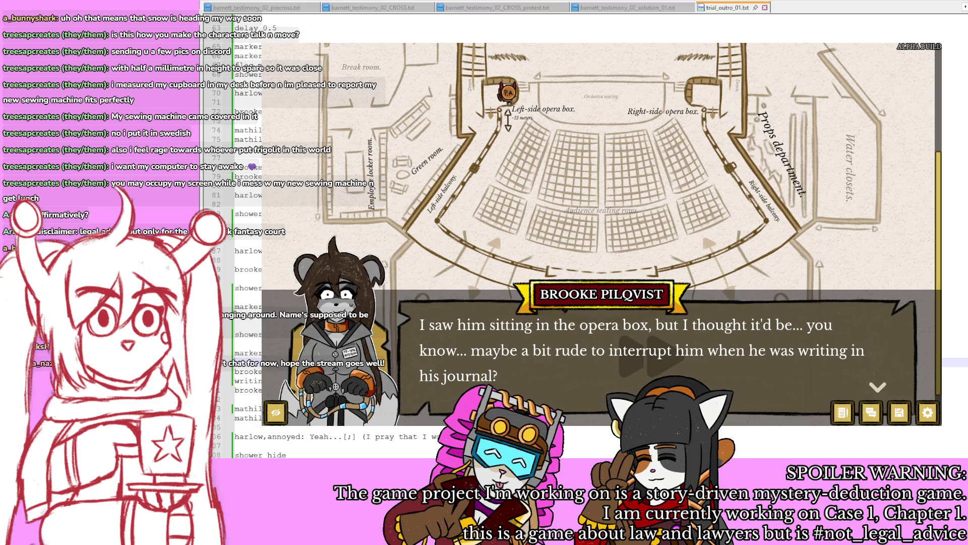
key(space)
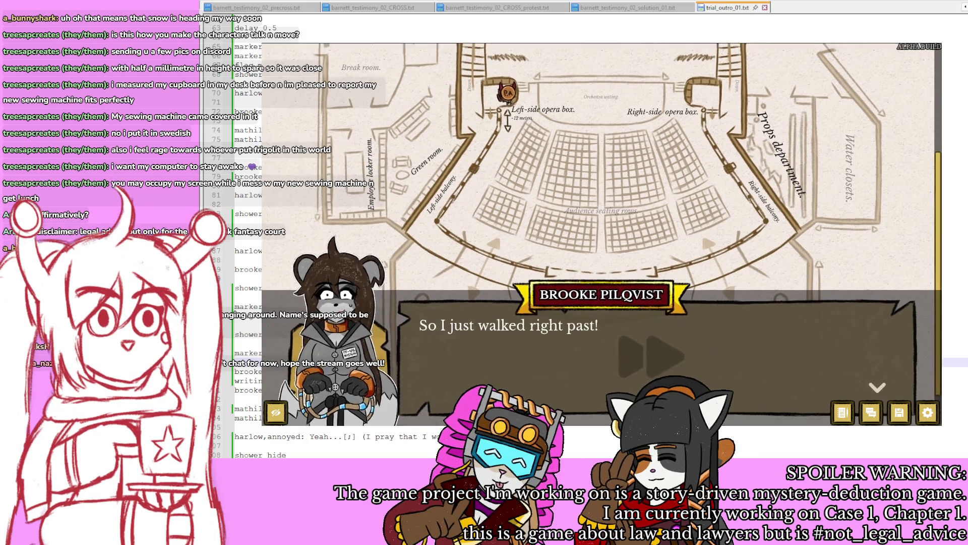
key(space)
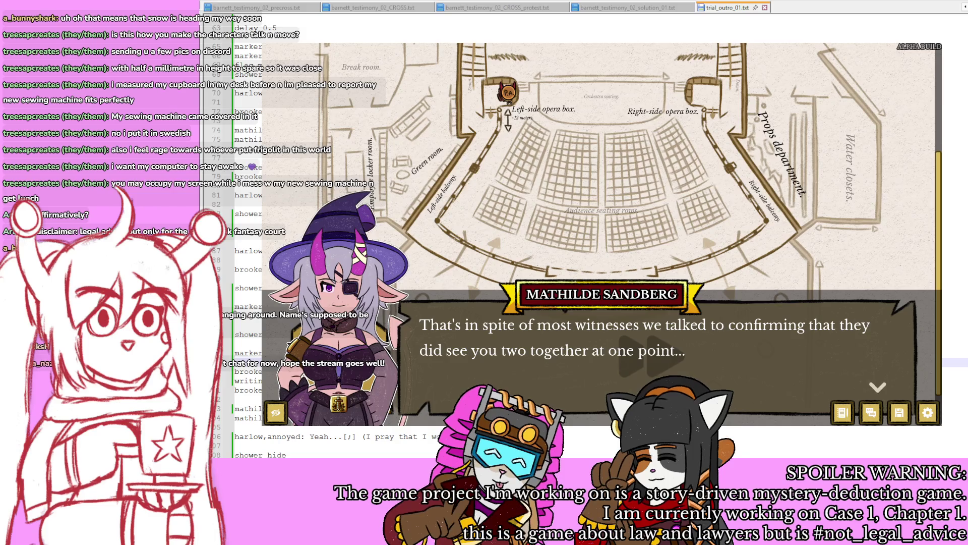
Step: With the caret on script line 103, play Mathilde's and Harlow's final lines until the game closes
scroll(247, 242, down, 6)
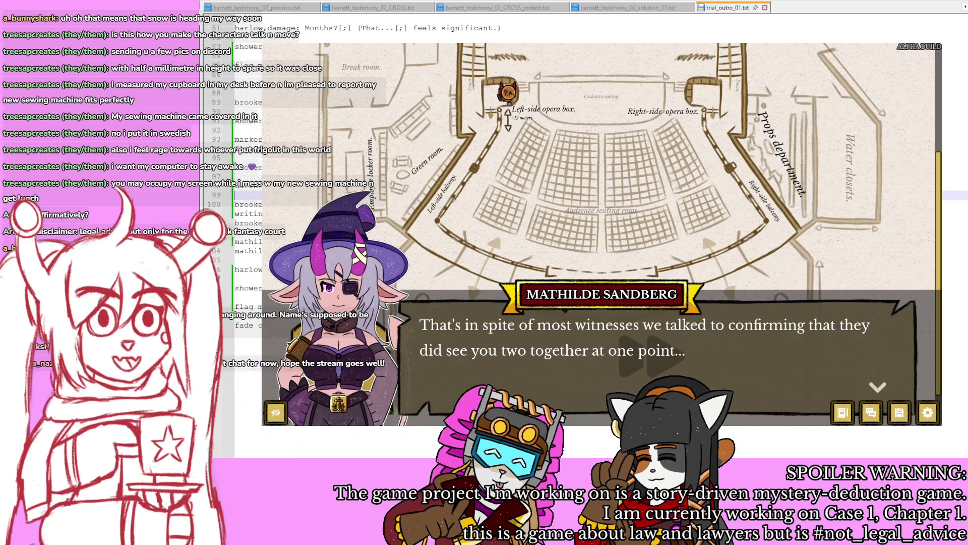
click(247, 241)
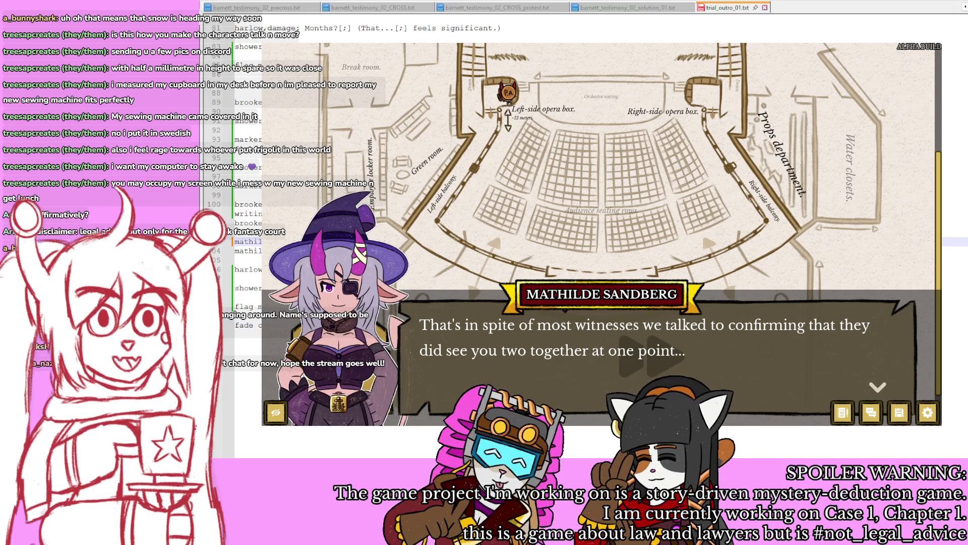
key(Down)
key(Down)
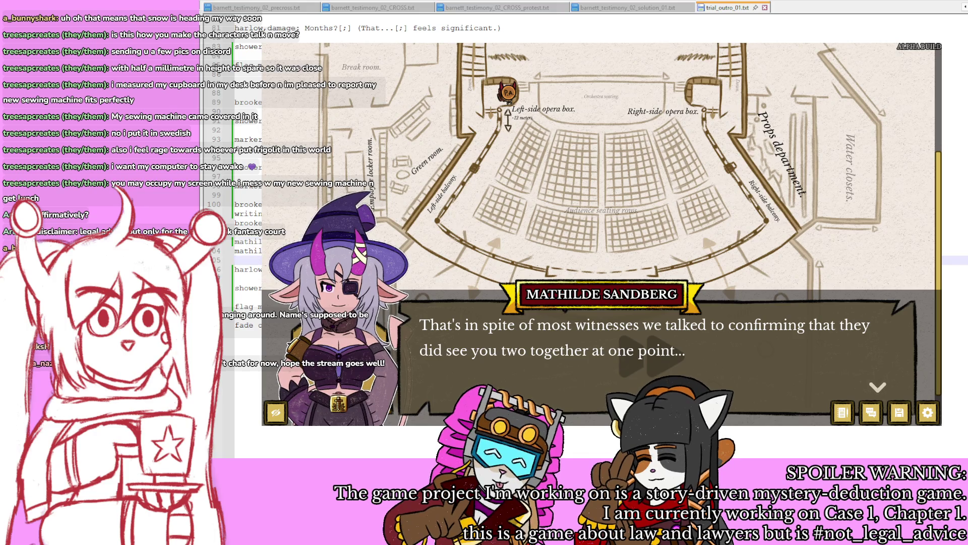
key(Return)
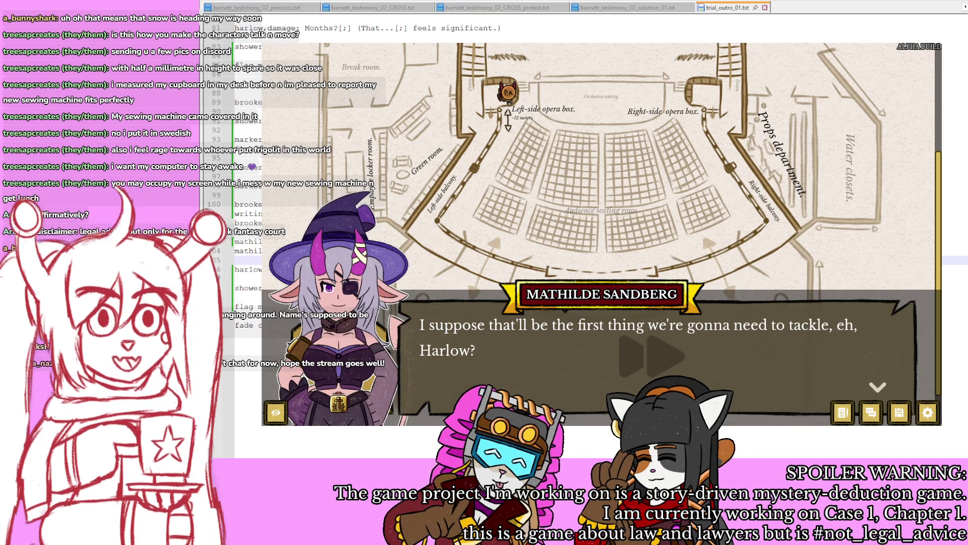
key(Return)
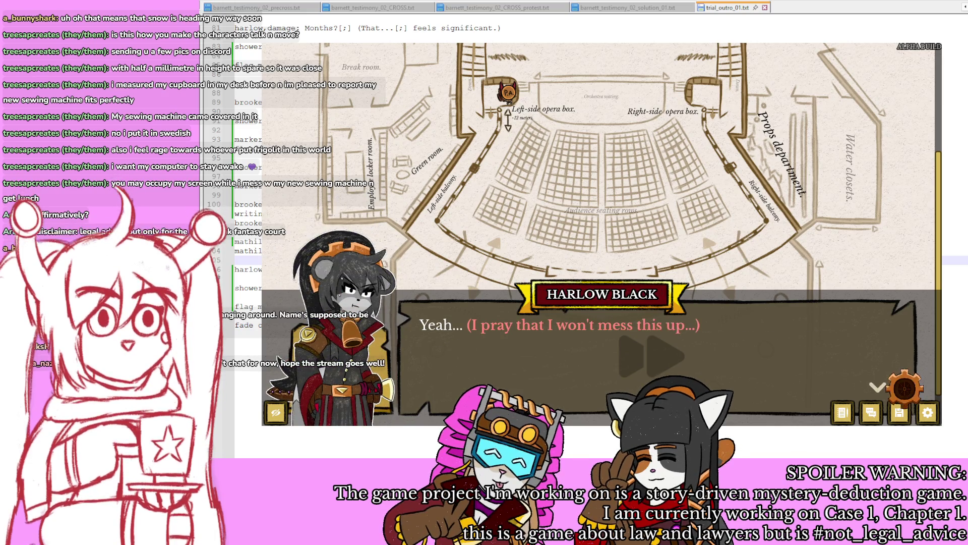
key(Return)
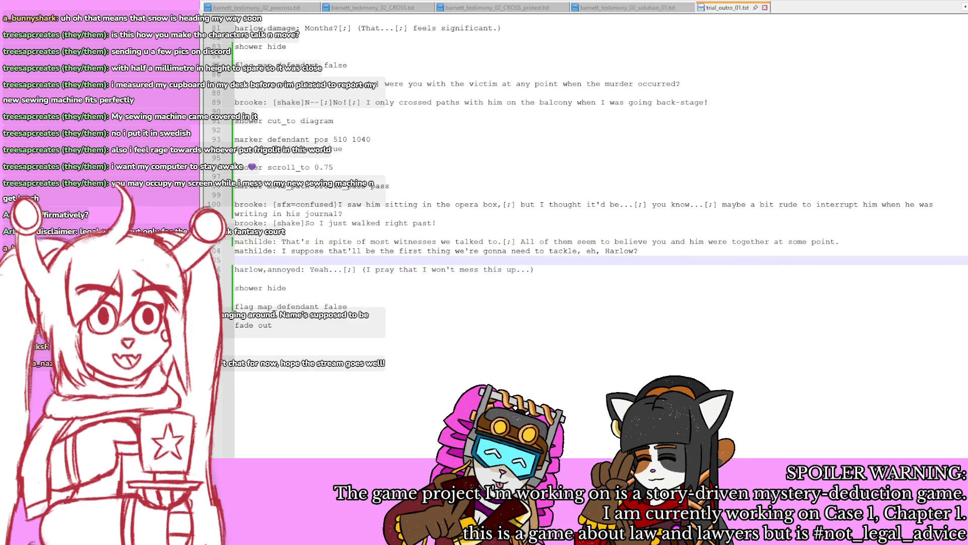
Step: Scroll back up through trial_outro_01.txt and rerun the game with F5
scroll(482, 342, up, 3)
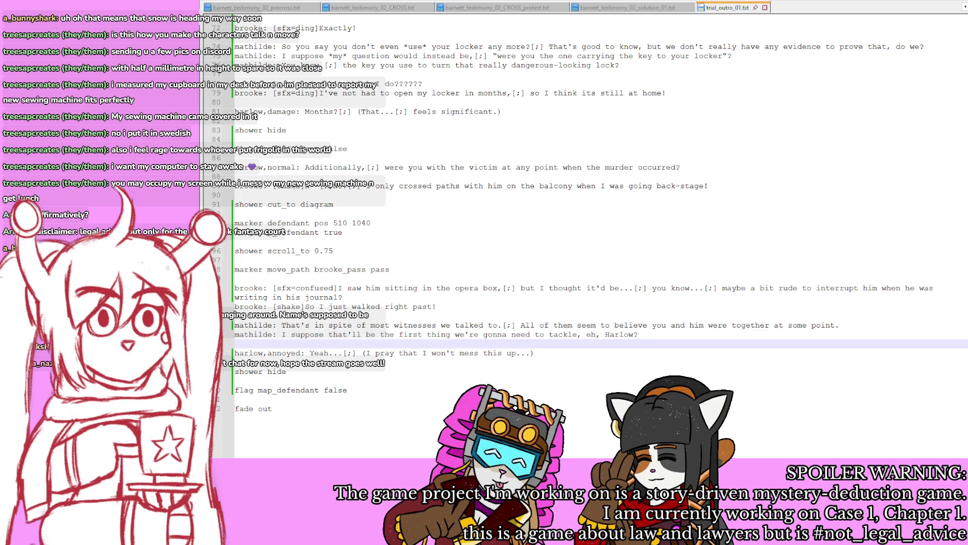
key(F5)
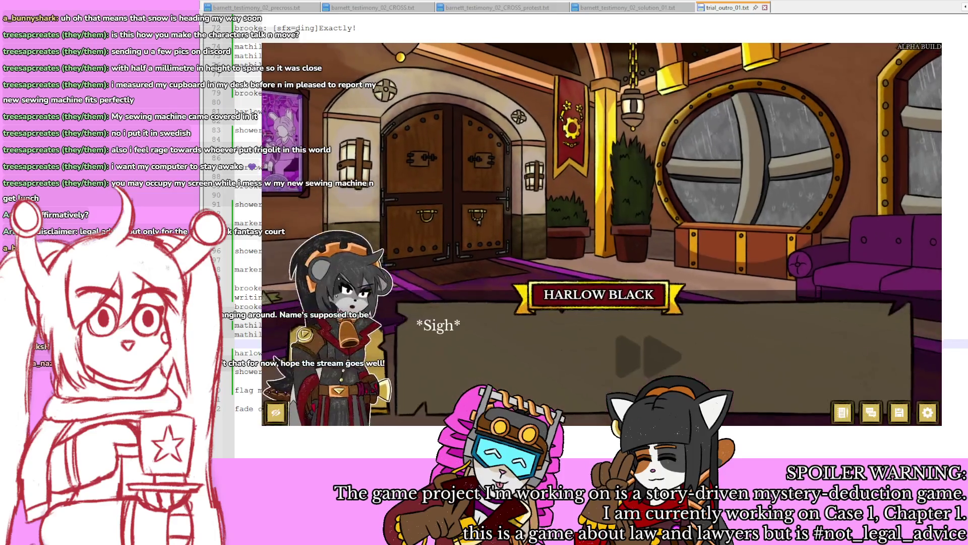
Step: Step through Brooke's, Harlow's and Mathilde's lobby lines up to Harlow's employee-lockers remark
key(Return)
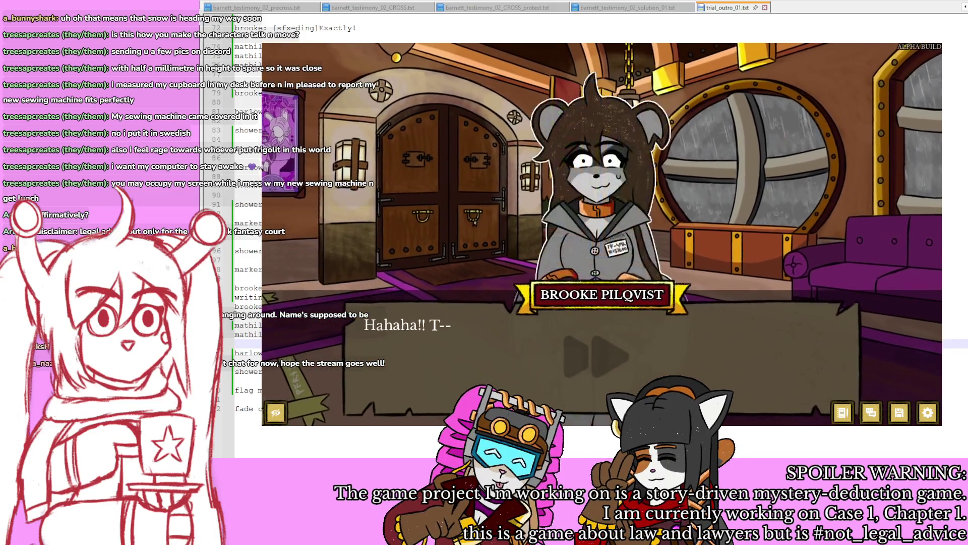
key(Return)
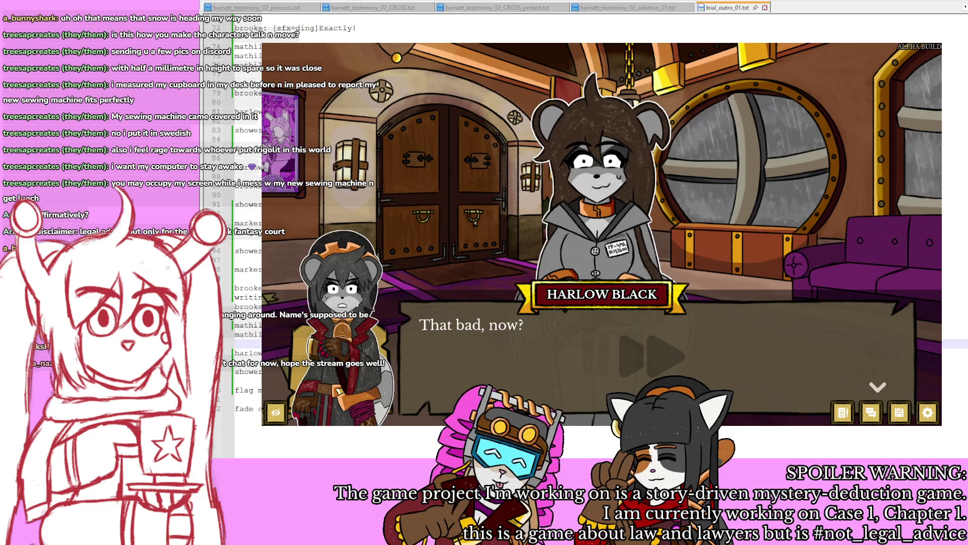
key(Return)
key(Return)
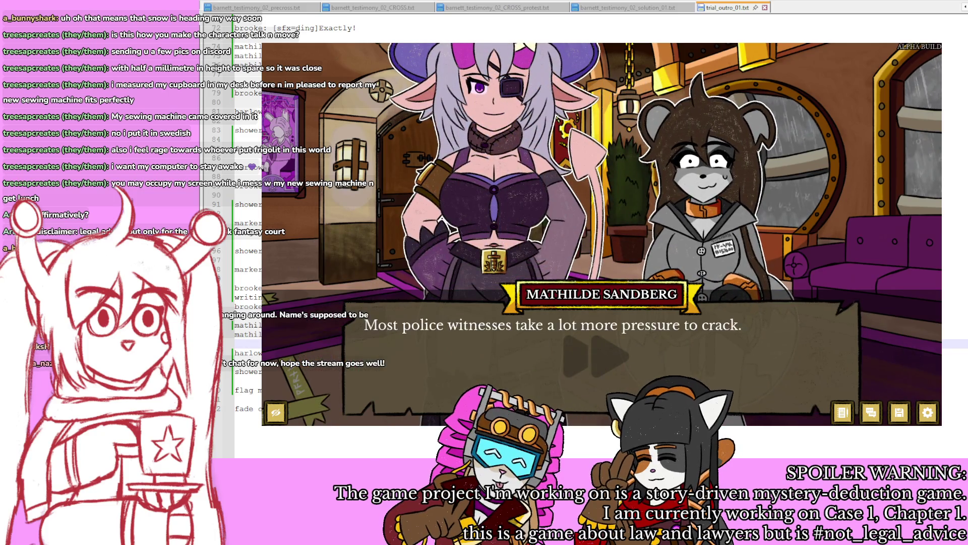
key(Return)
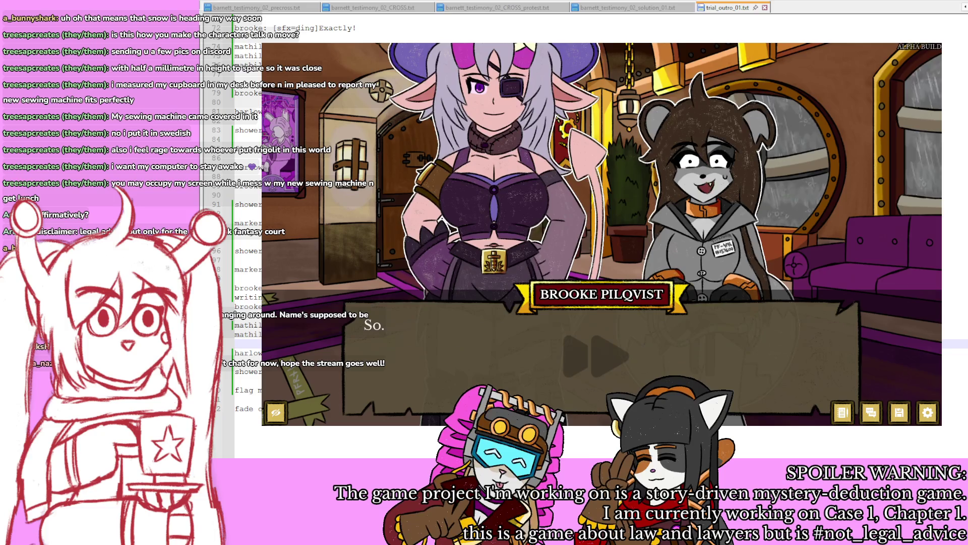
key(Return)
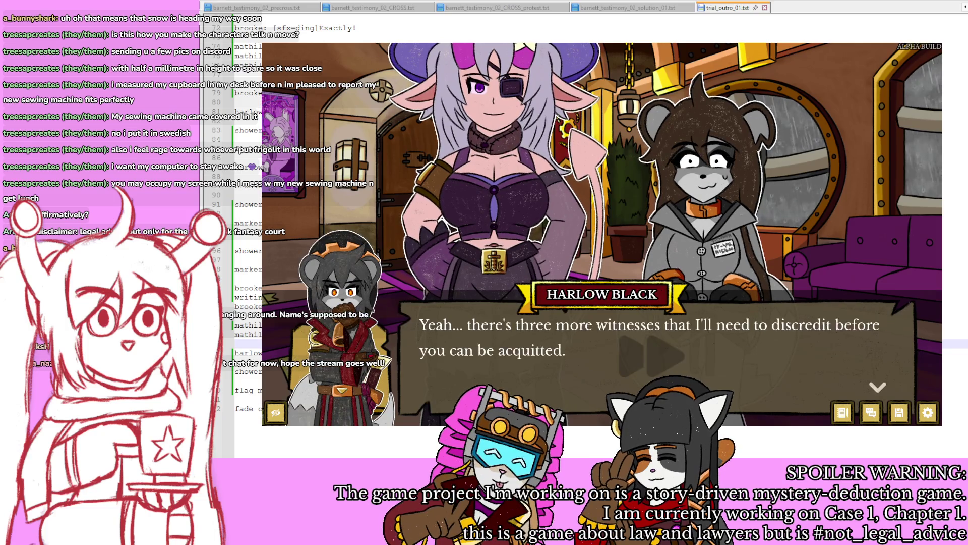
key(Return)
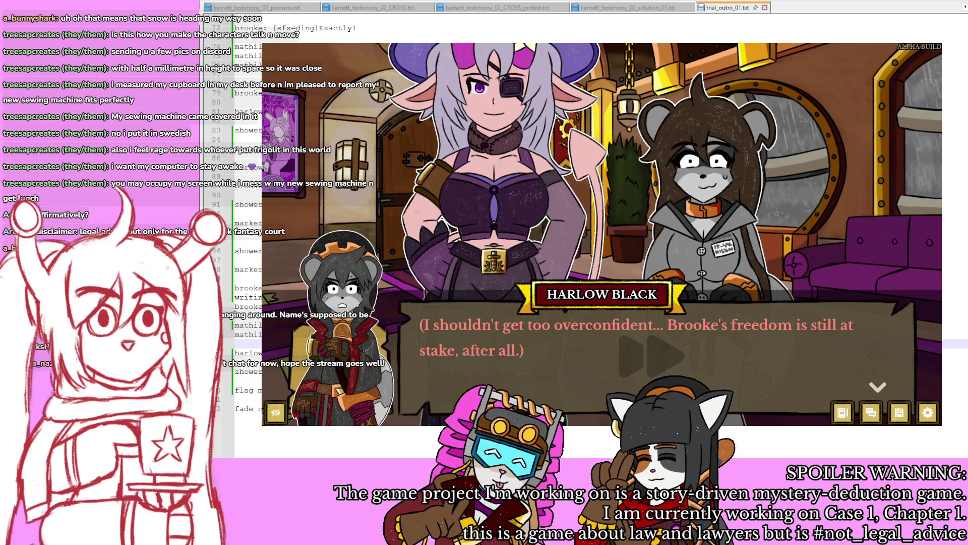
key(Return)
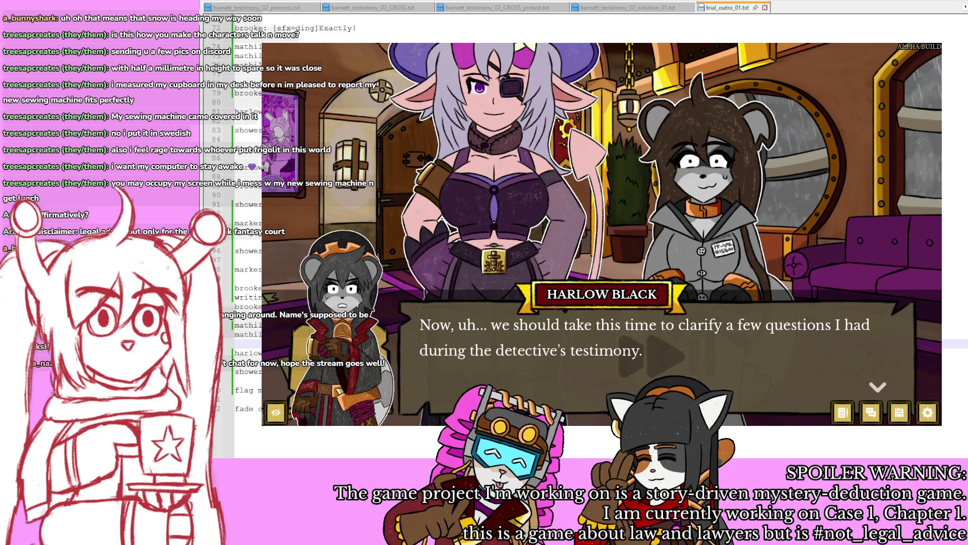
key(Return)
key(Return)
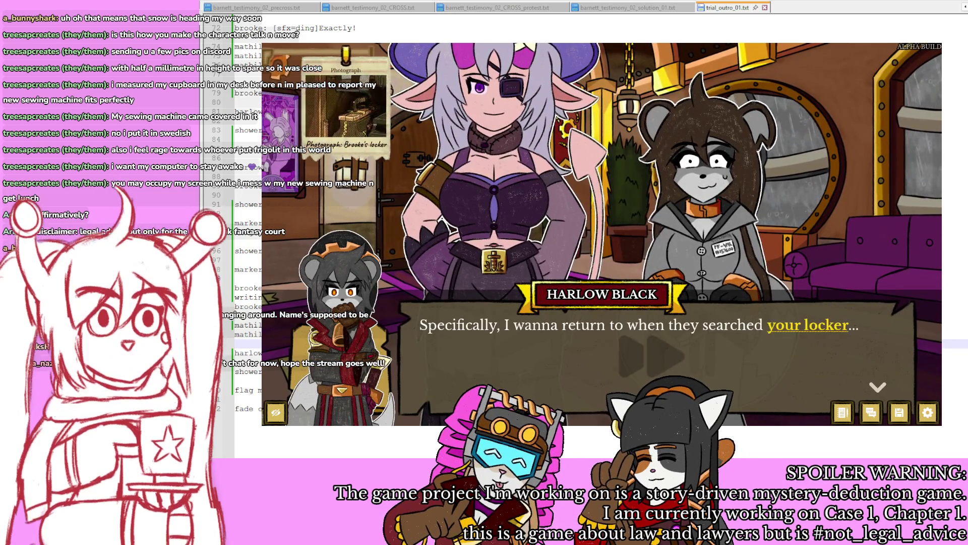
key(Return)
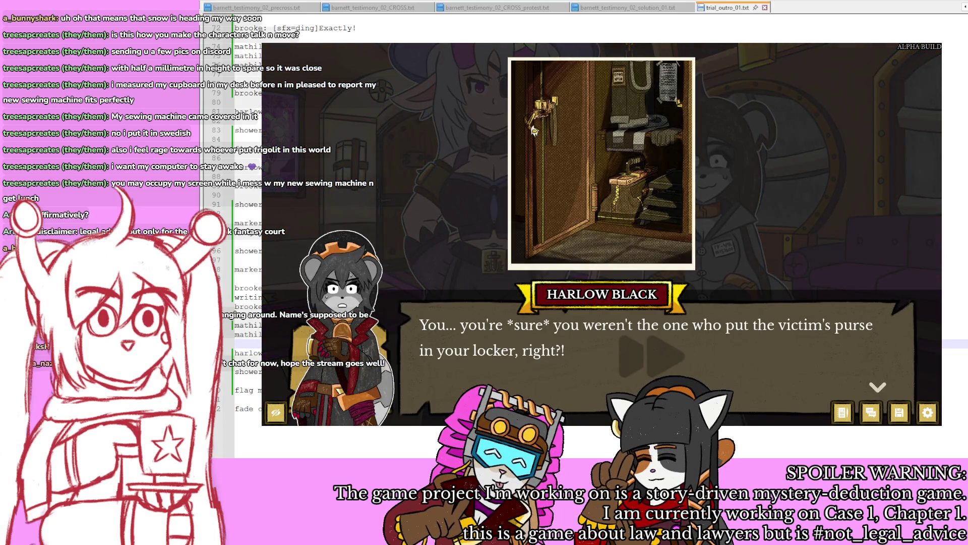
key(Return)
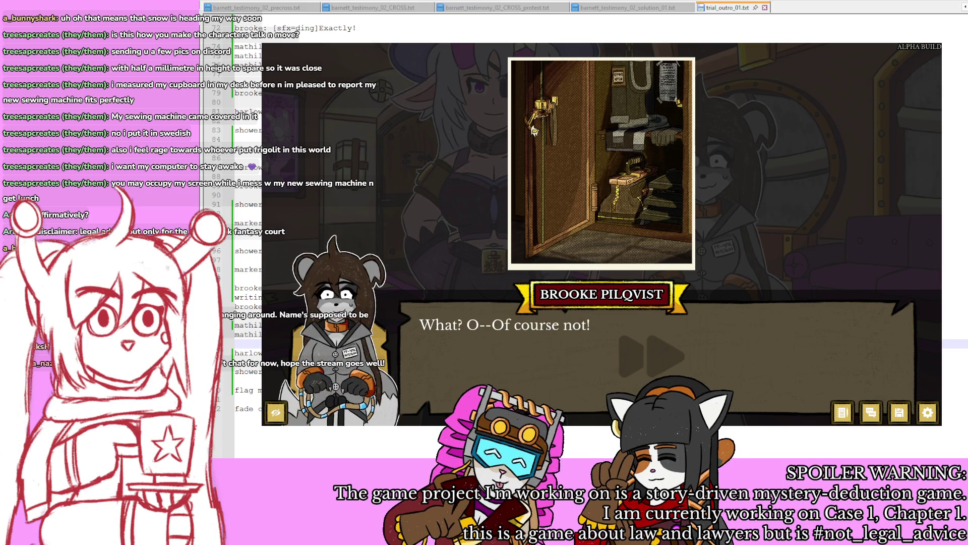
key(Return)
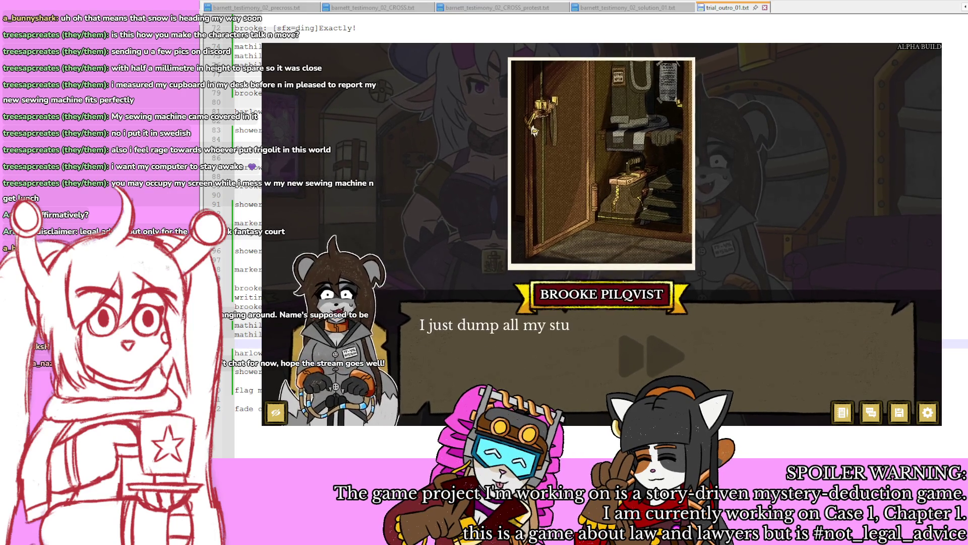
key(Return)
key(Return)
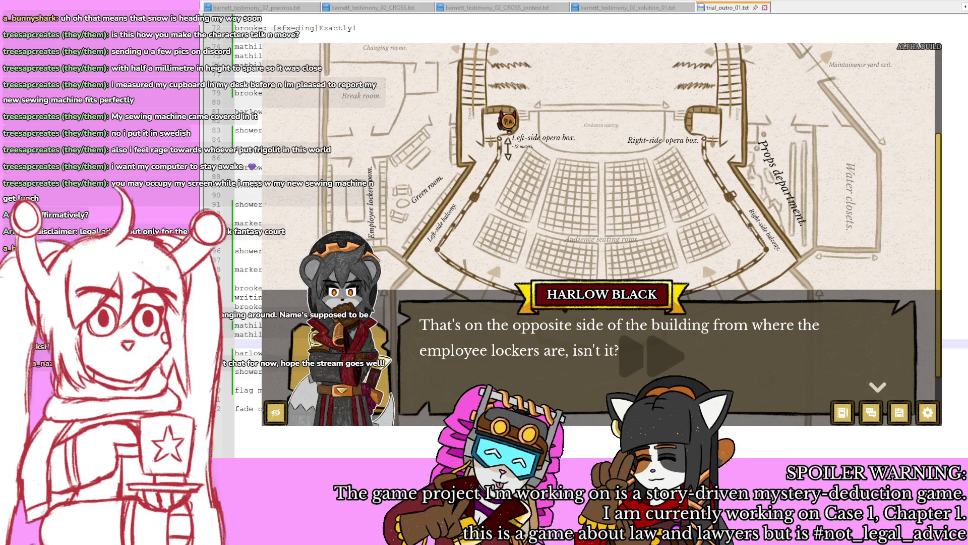
Step: Advance from Brooke's 'Exactly!' through Mathilde's key questions to Brooke's locker line
key(space)
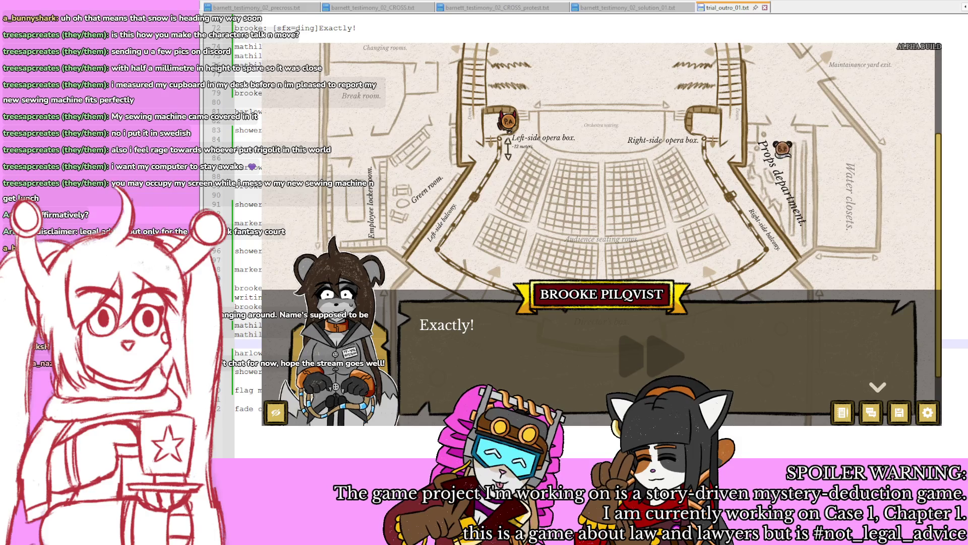
key(space)
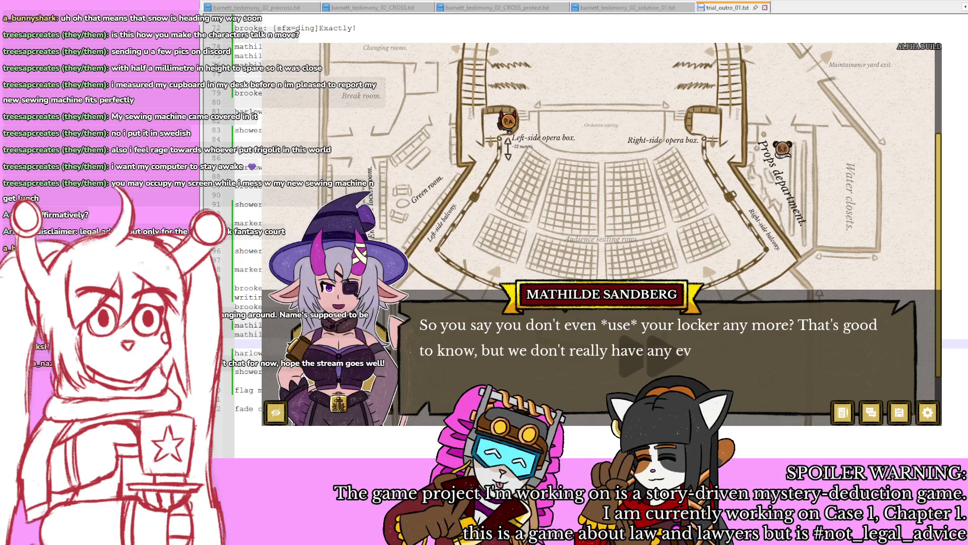
key(space)
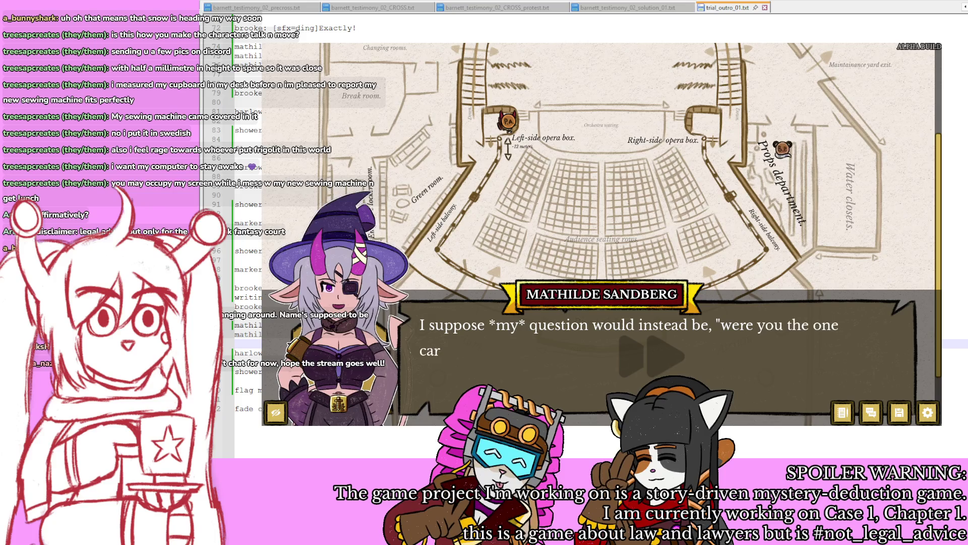
key(space)
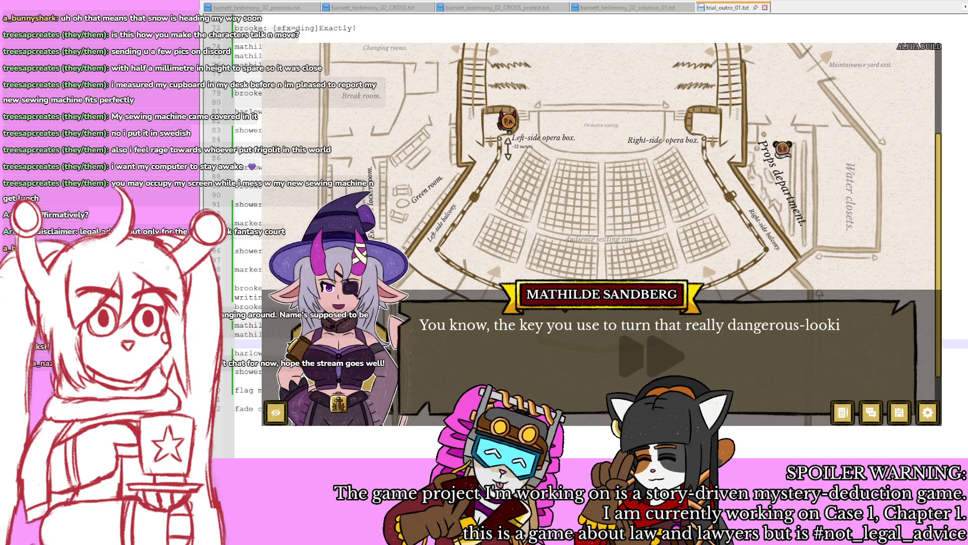
key(space)
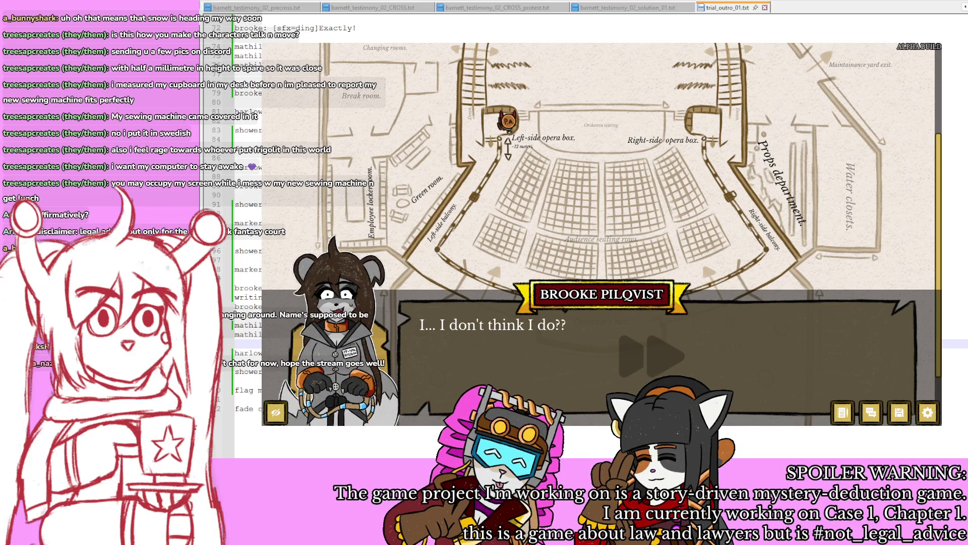
key(space)
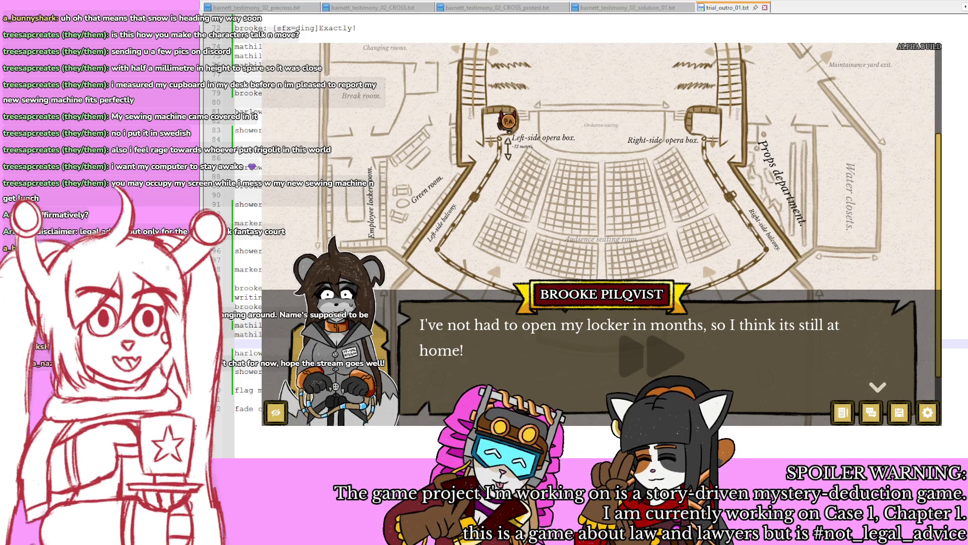
Step: In the lobby script, delete a line and move the shower and flag commands up
scroll(247, 242, up, 3)
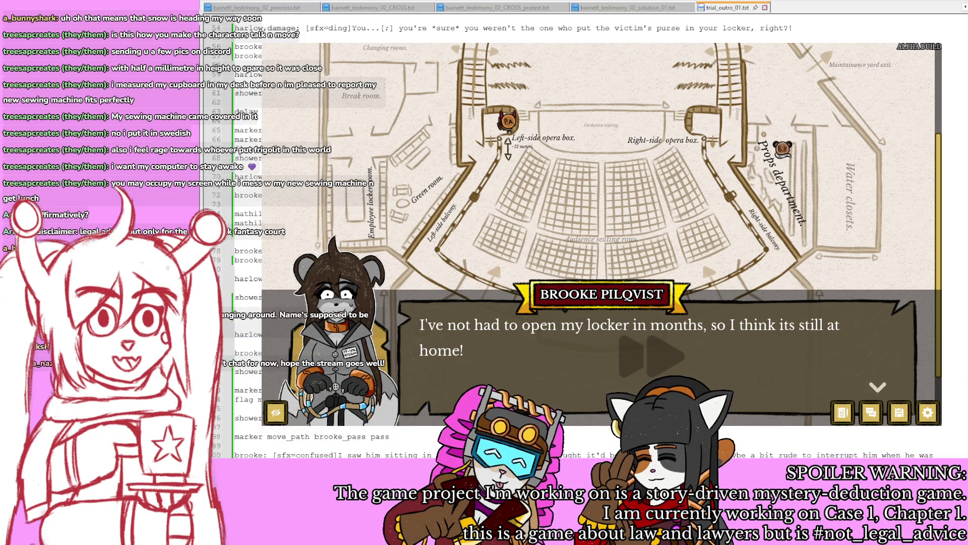
scroll(247, 242, up, 3)
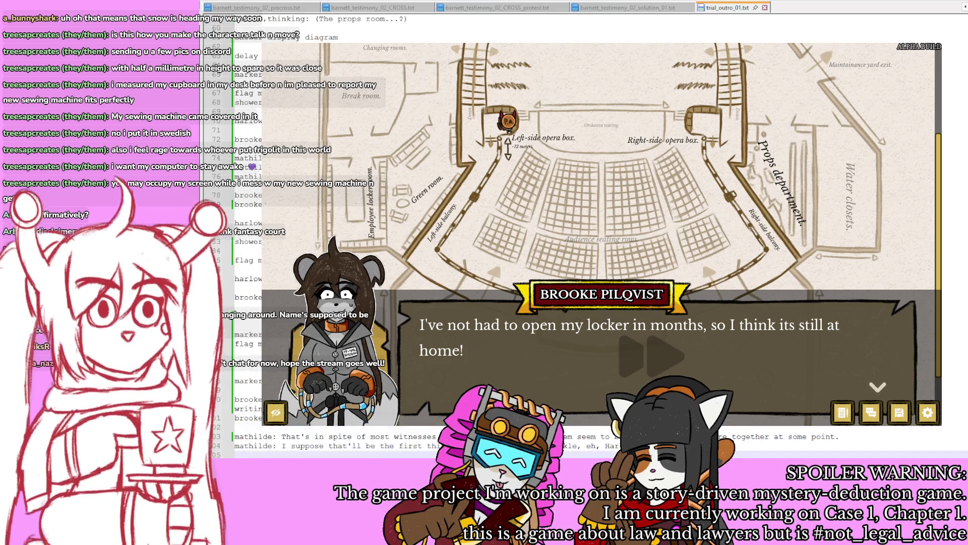
key(BackSpace)
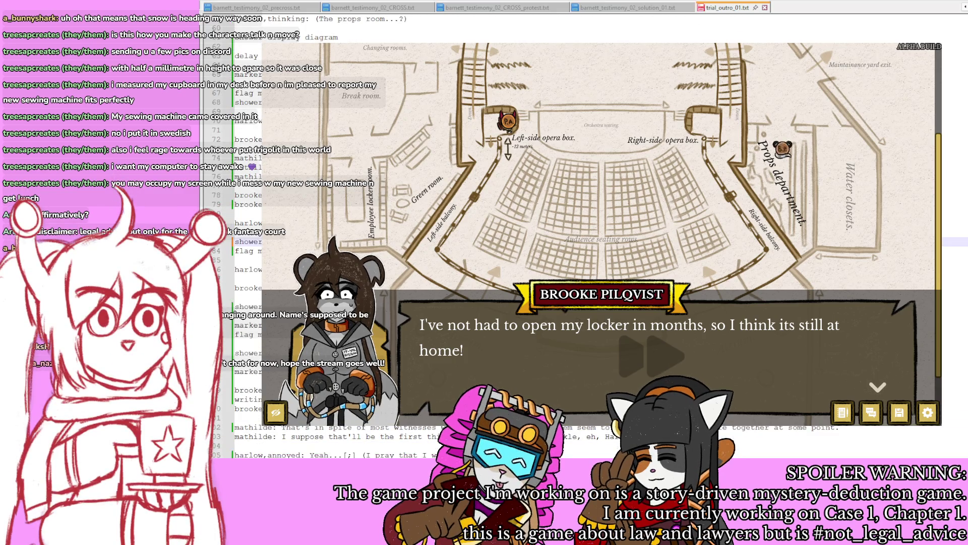
key(ctrl+shift+Up)
key(ctrl+shift+Up)
key(ctrl+shift+Up)
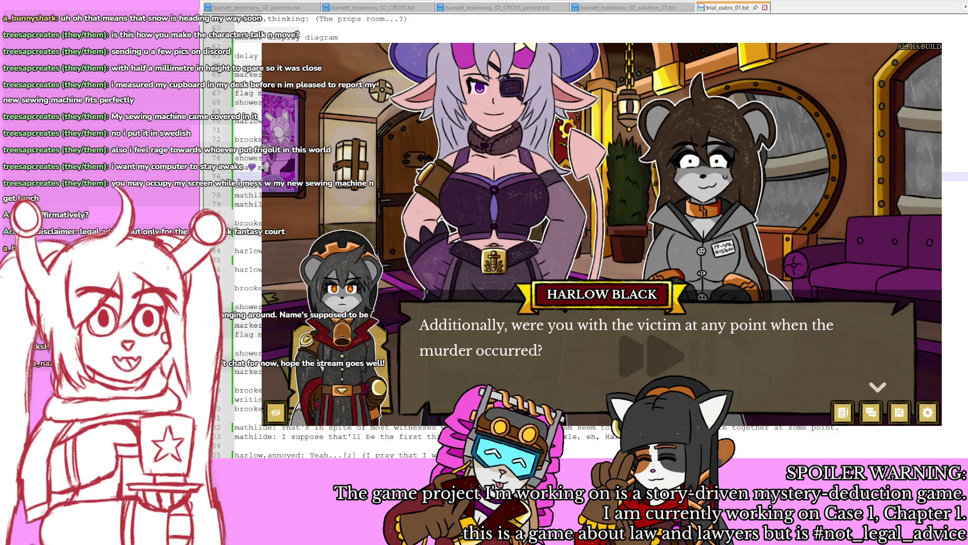
scroll(247, 227, down, 5)
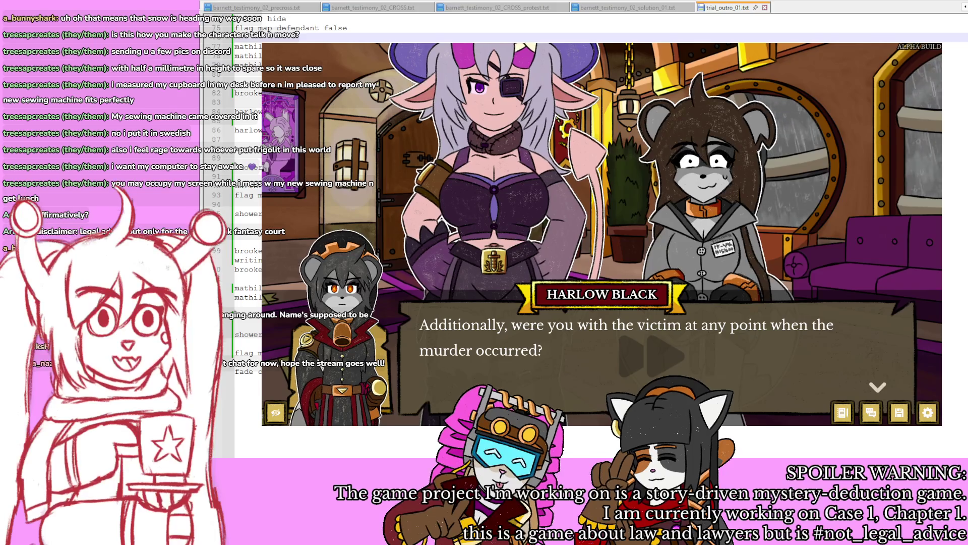
Step: Start a new 'di' dialogue command line at the chosen spot in the script
scroll(247, 201, up, 1)
click(247, 158)
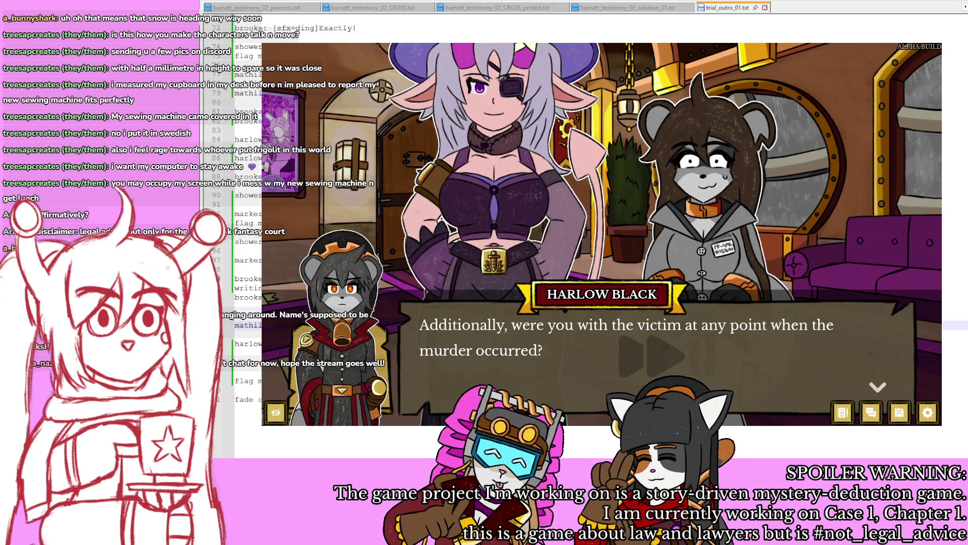
key(Return)
key(Return)
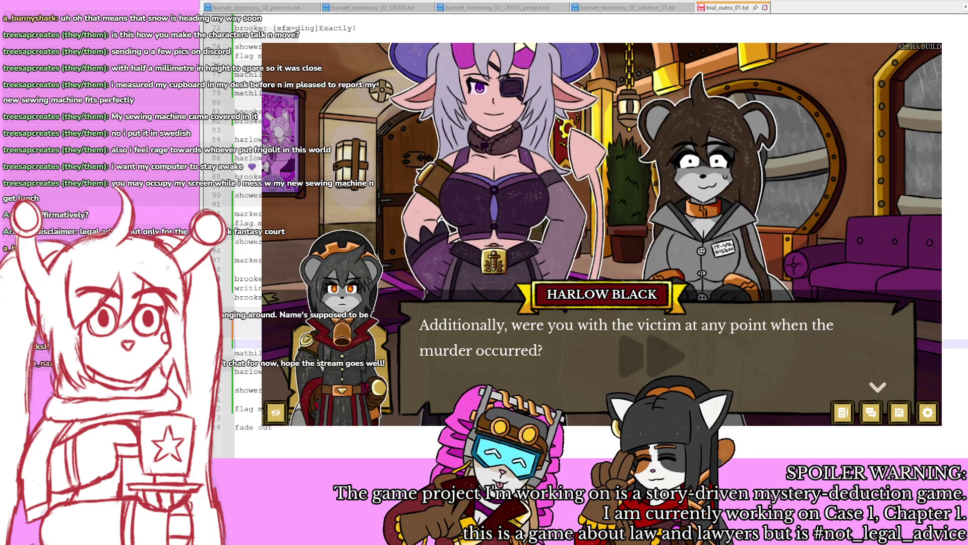
text(dia cl)
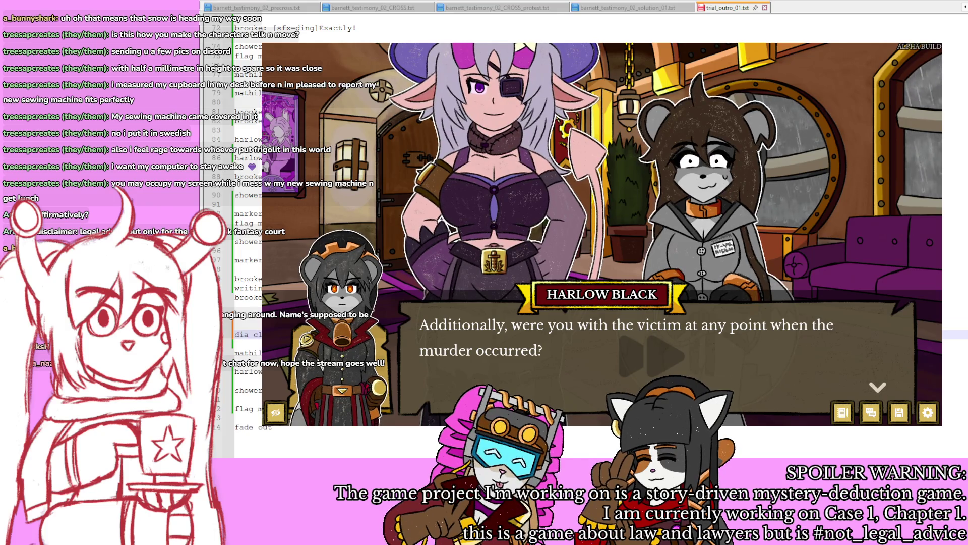
Step: Advance through Brooke's victim denial and opera-box explanation, then close the game window
key(Return)
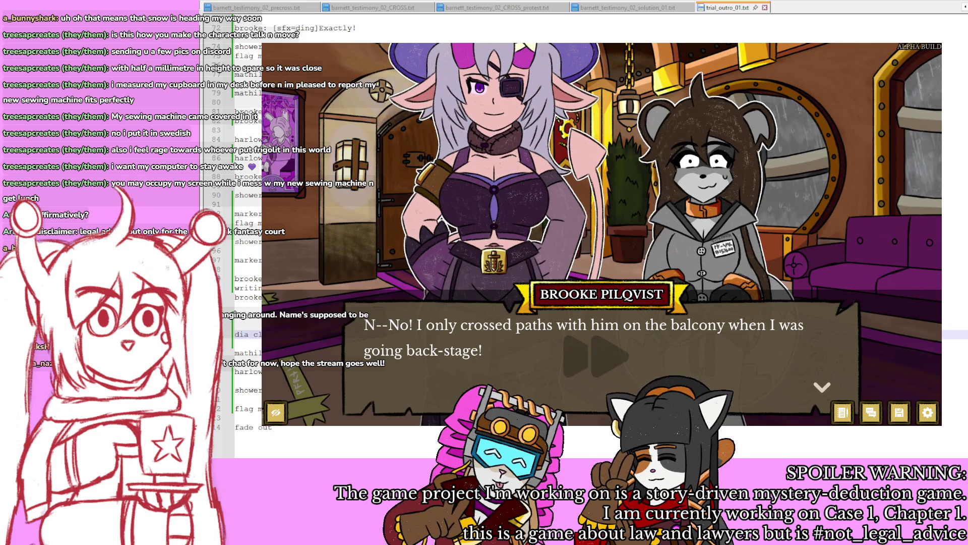
key(Return)
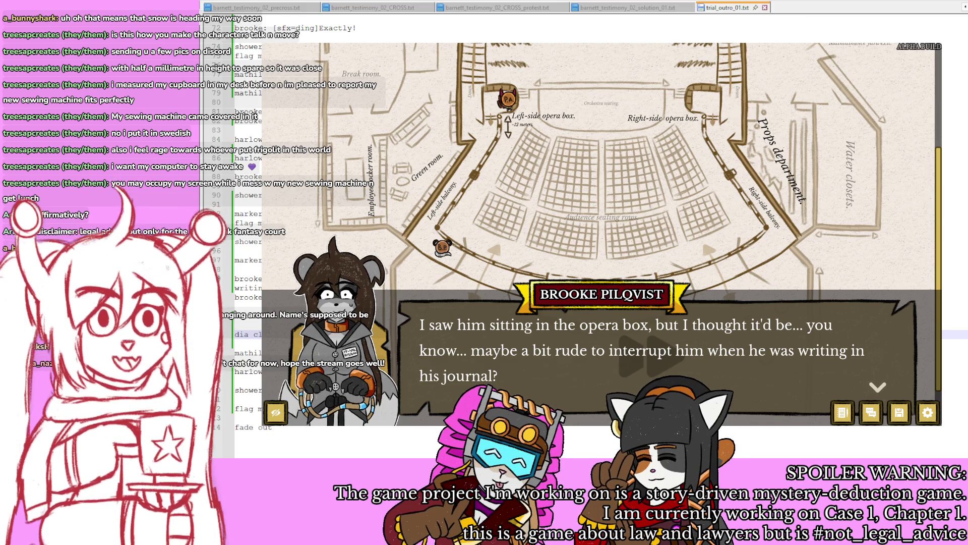
click(247, 260)
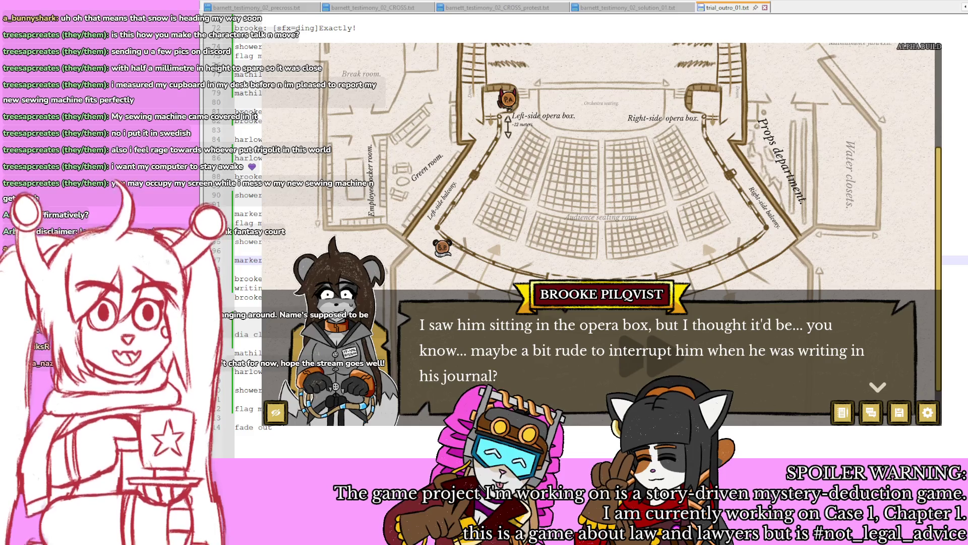
key(alt+F4)
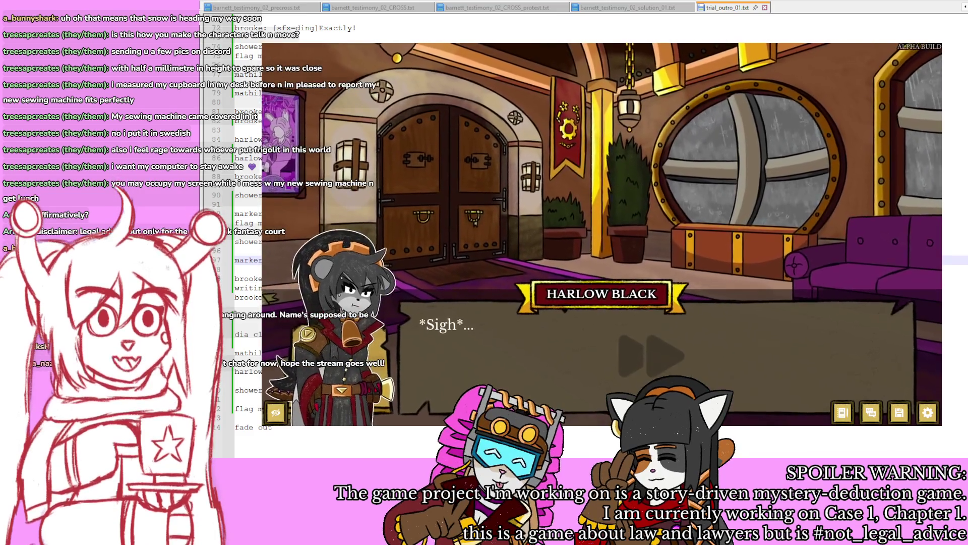
Step: Advance past Harlow's sigh and Mathilde's comments to Harlow's three-witnesses line and inner thought
key(Return)
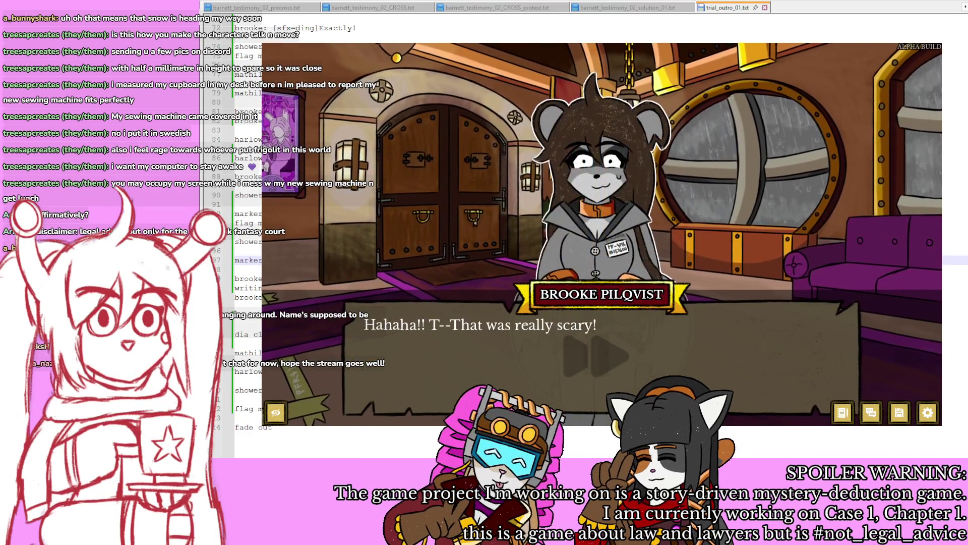
key(Return)
key(Return)
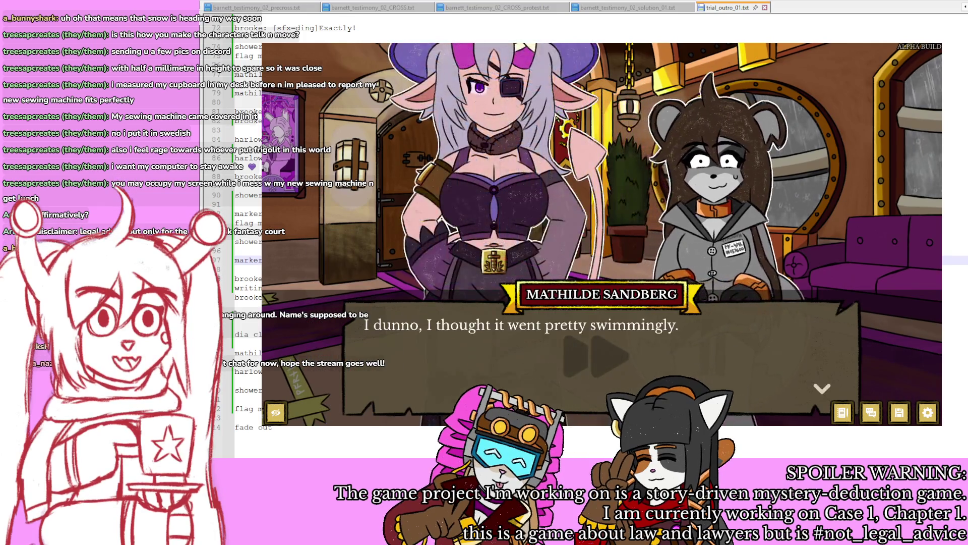
key(Return)
key(Return)
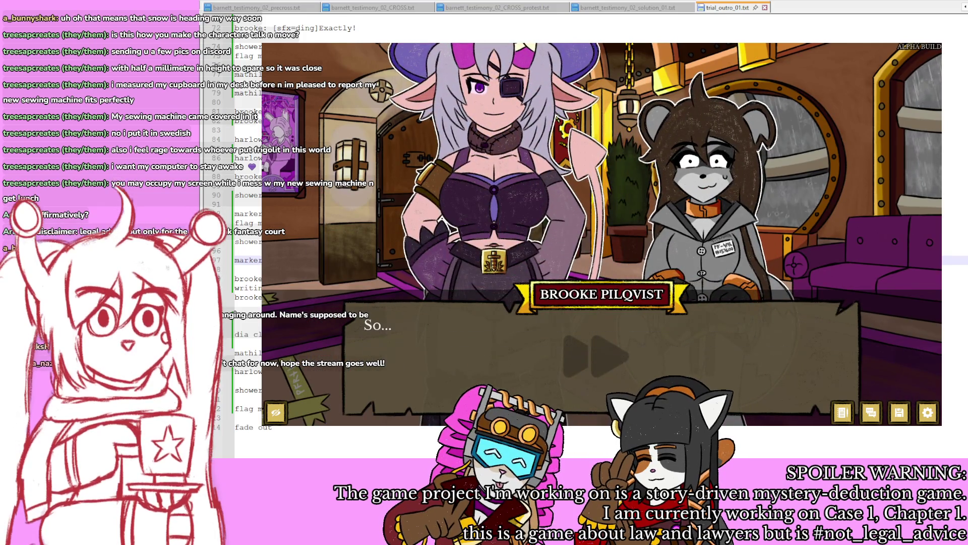
key(Return)
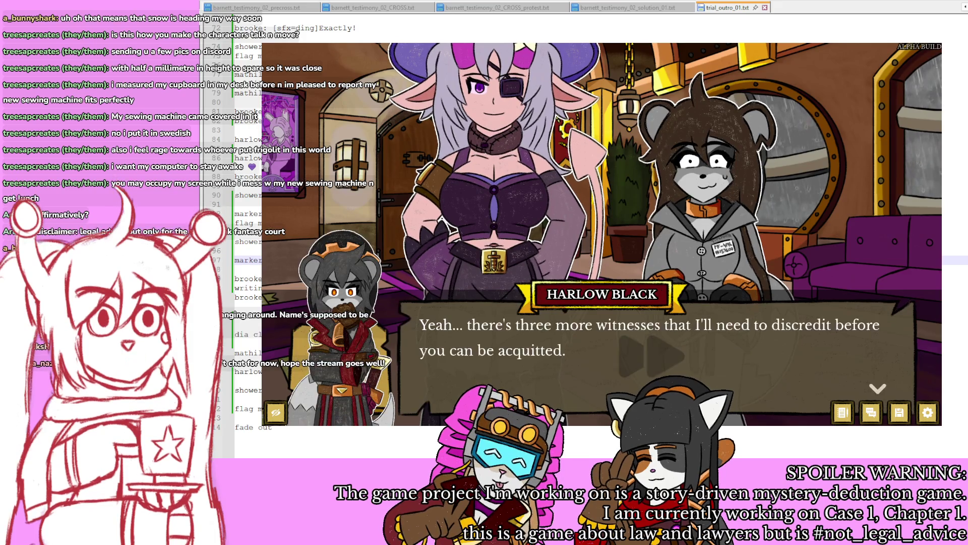
key(Return)
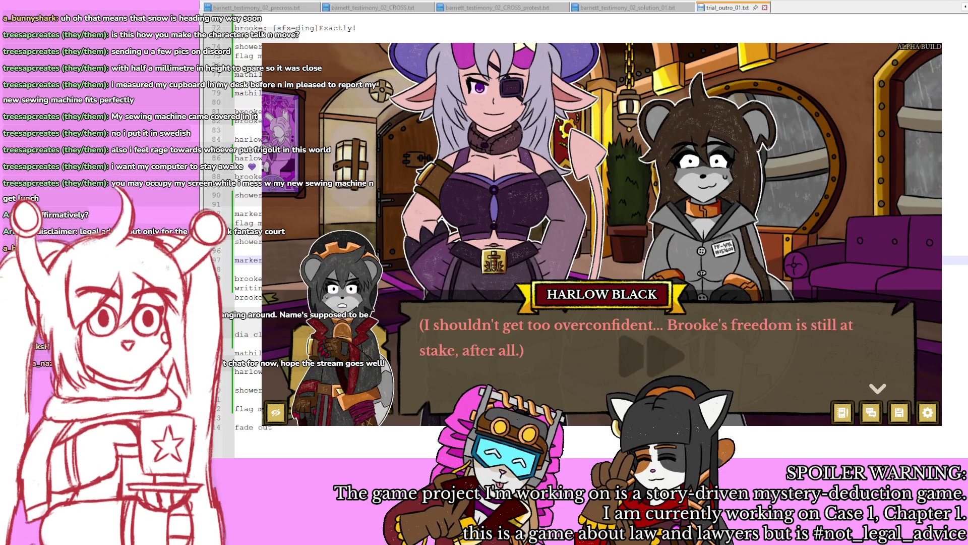
key(Return)
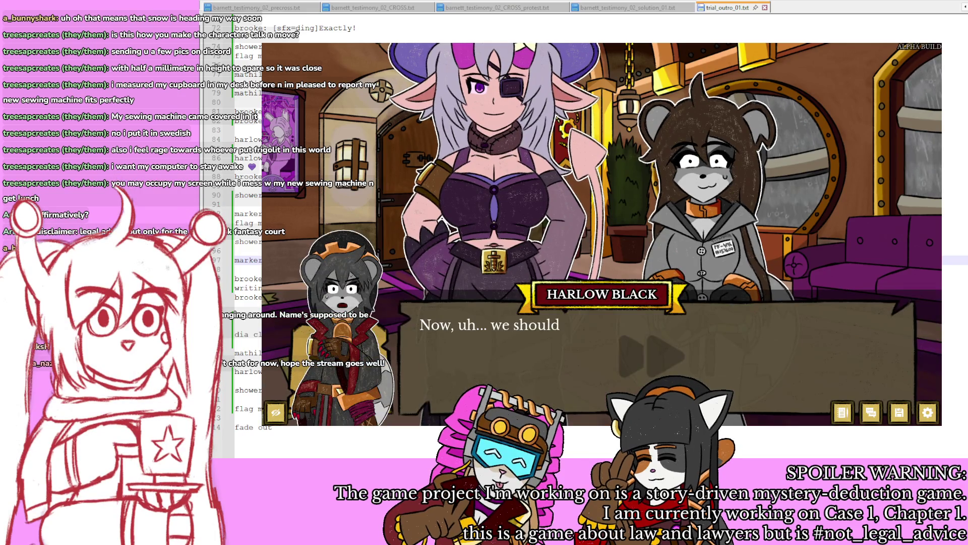
Step: Continue through Brooke's hesitant reply and the locker photograph to Harlow's props-room thought
key(Return)
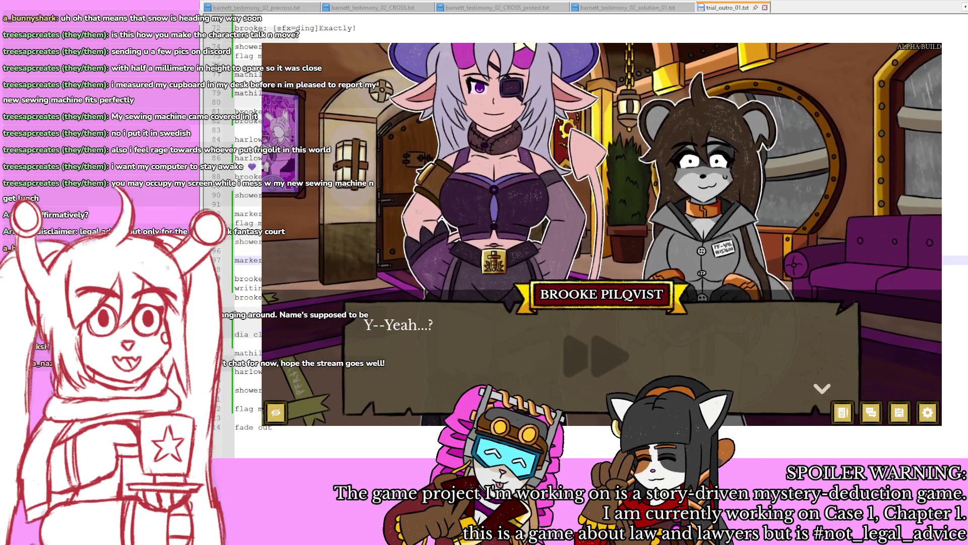
key(Return)
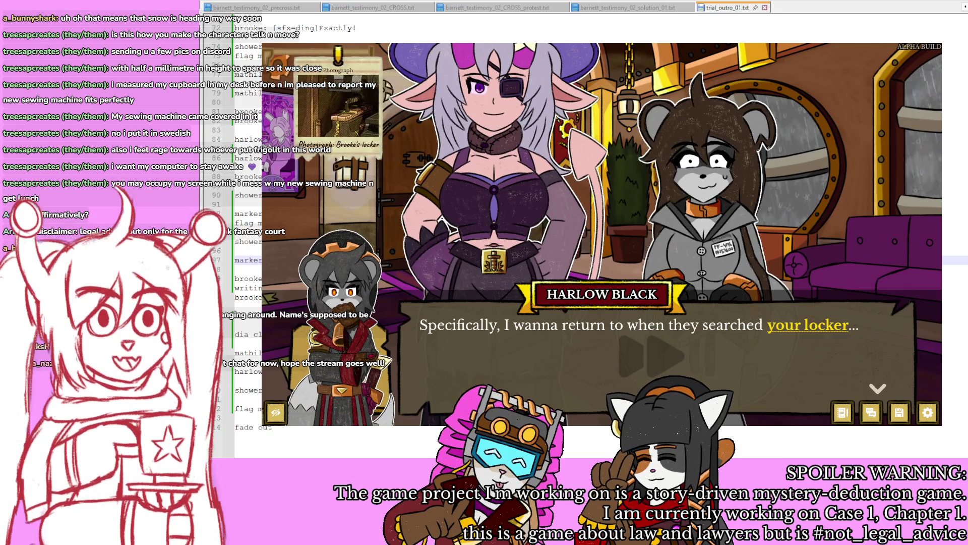
key(Return)
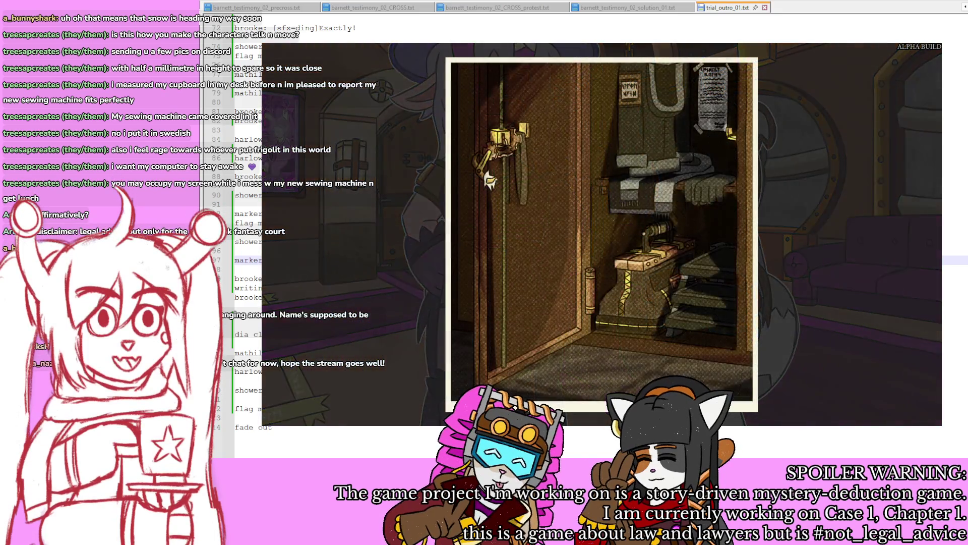
key(Return)
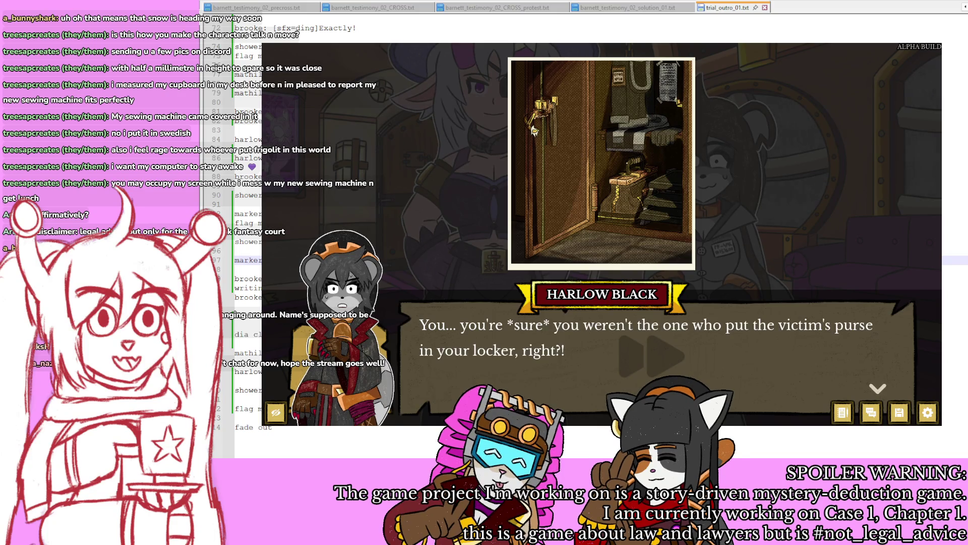
key(Return)
key(Return)
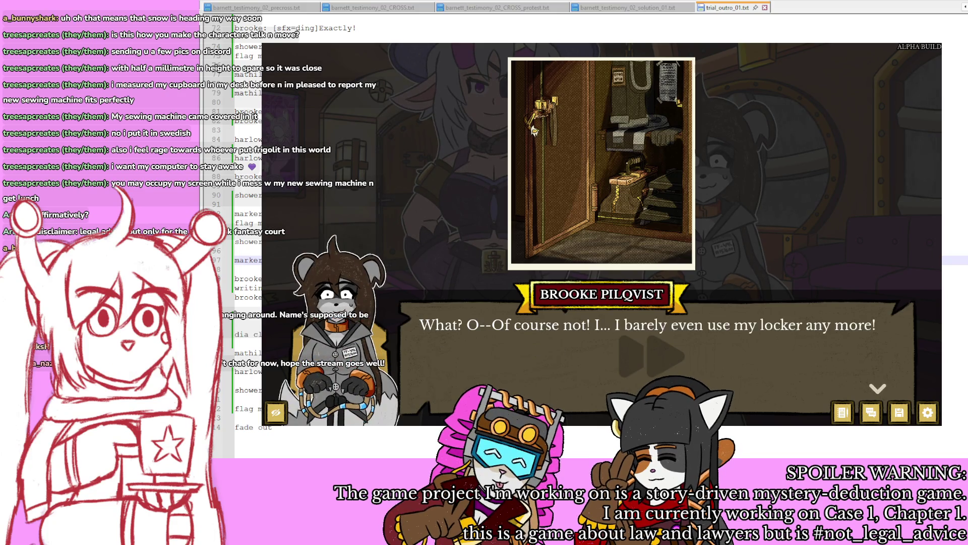
key(Return)
key(Return)
key(Return)
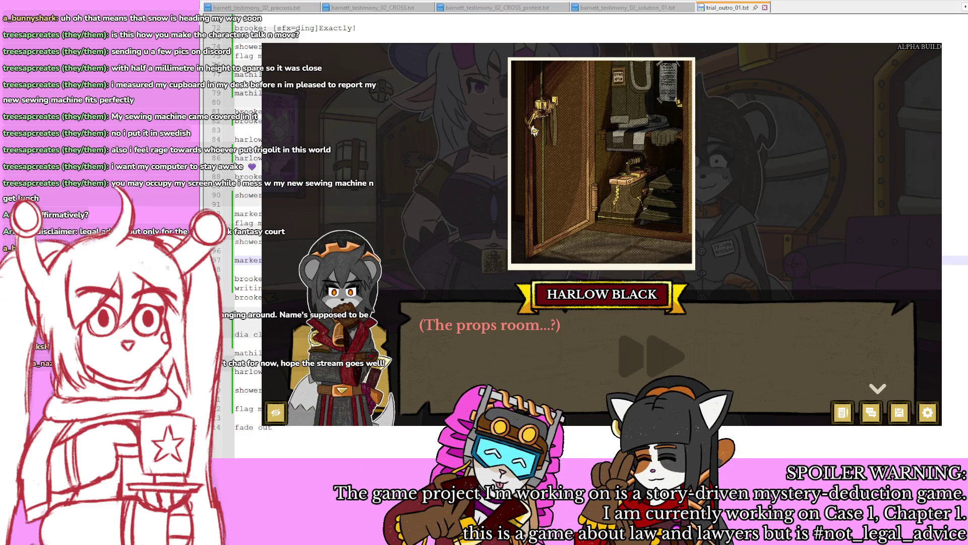
key(Return)
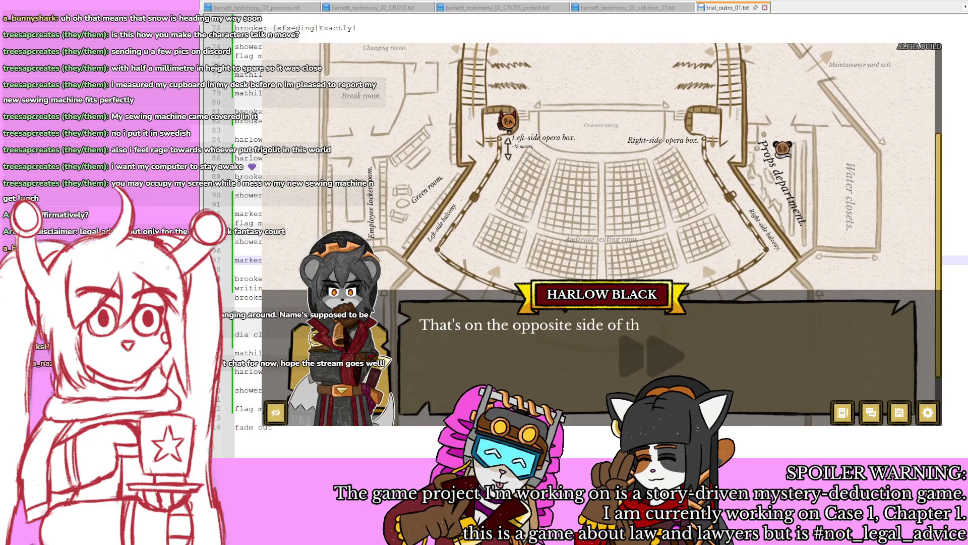
Step: Play from Brooke's 'Exactly!' through the locker-key and victim questions to the balcony answer
key(Return)
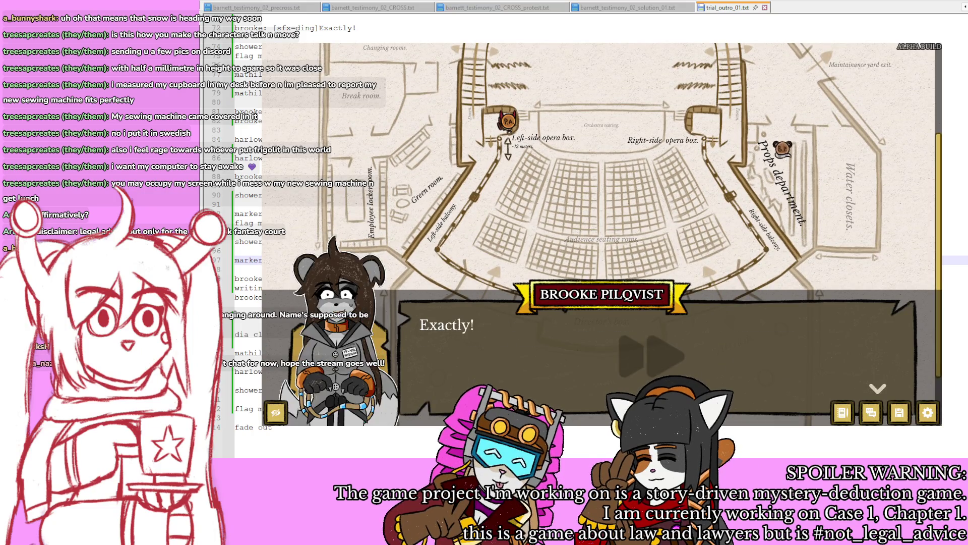
key(Return)
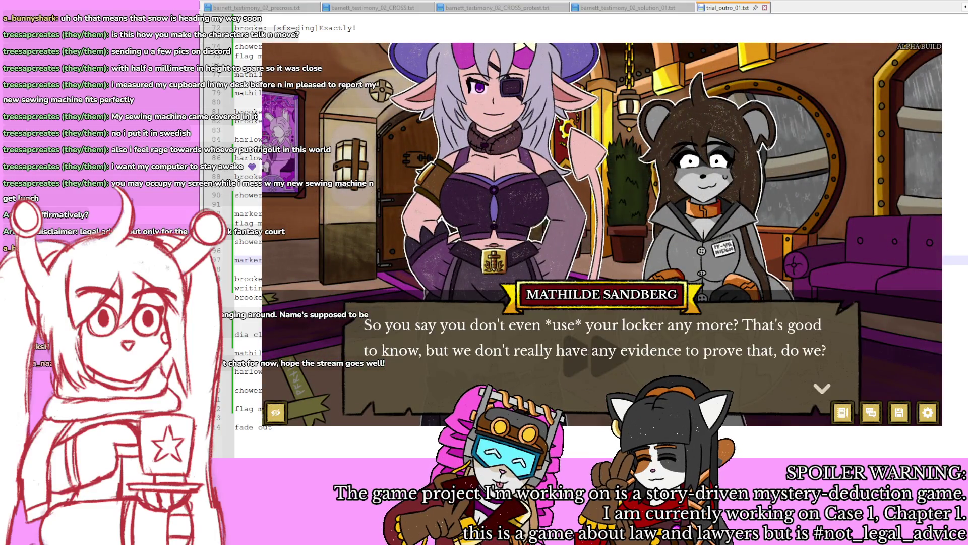
key(Return)
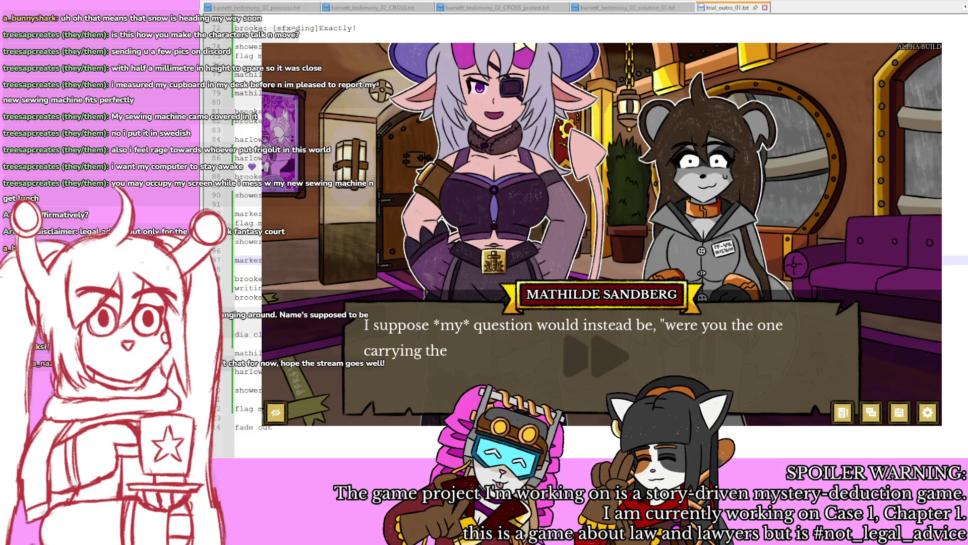
key(Return)
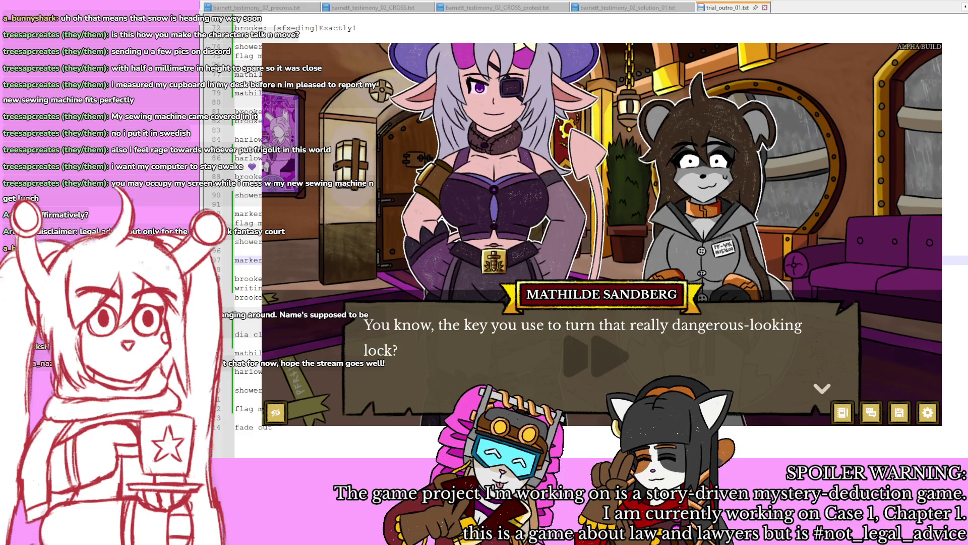
key(Return)
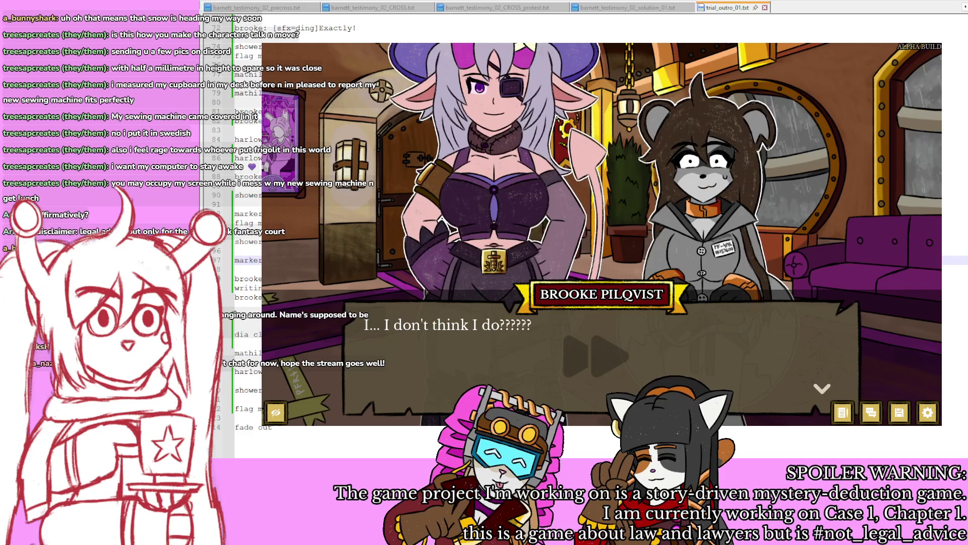
key(Return)
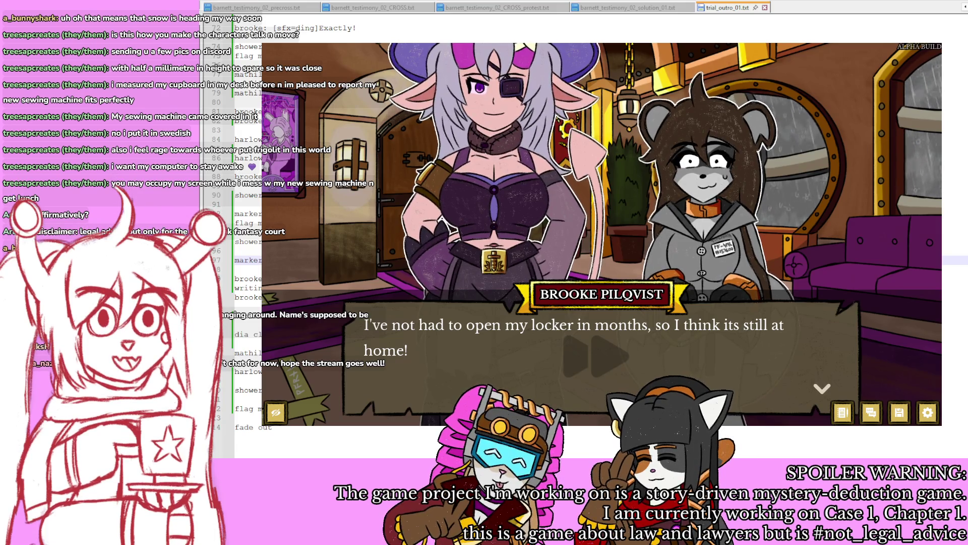
key(Return)
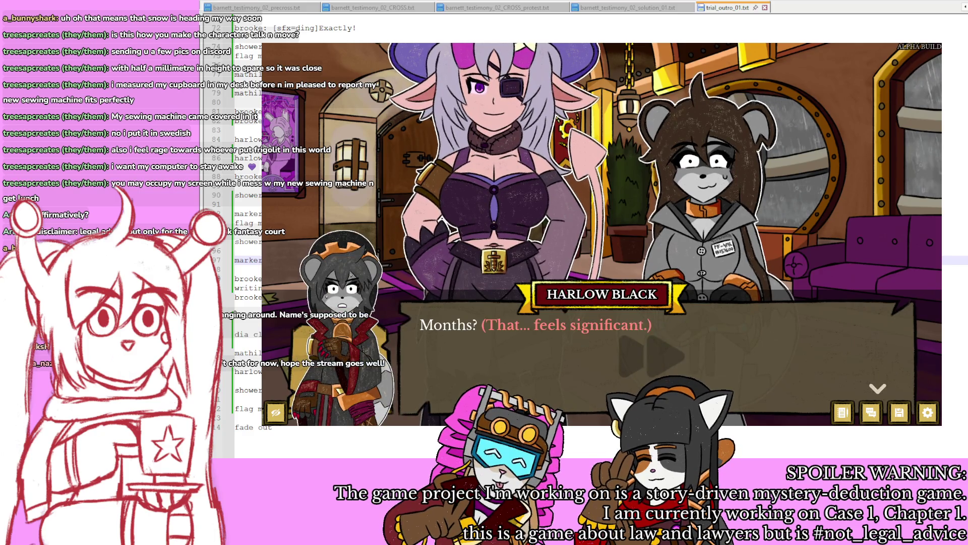
key(Return)
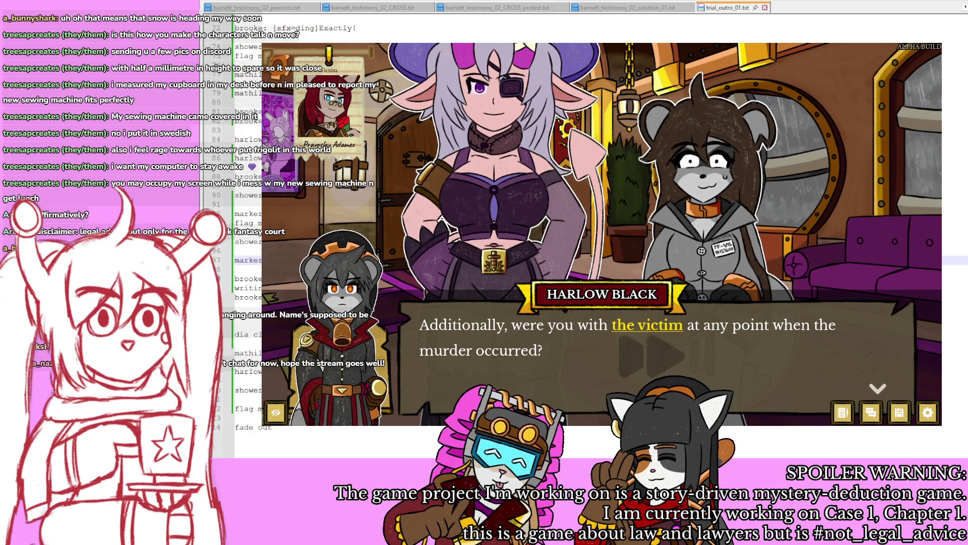
key(space)
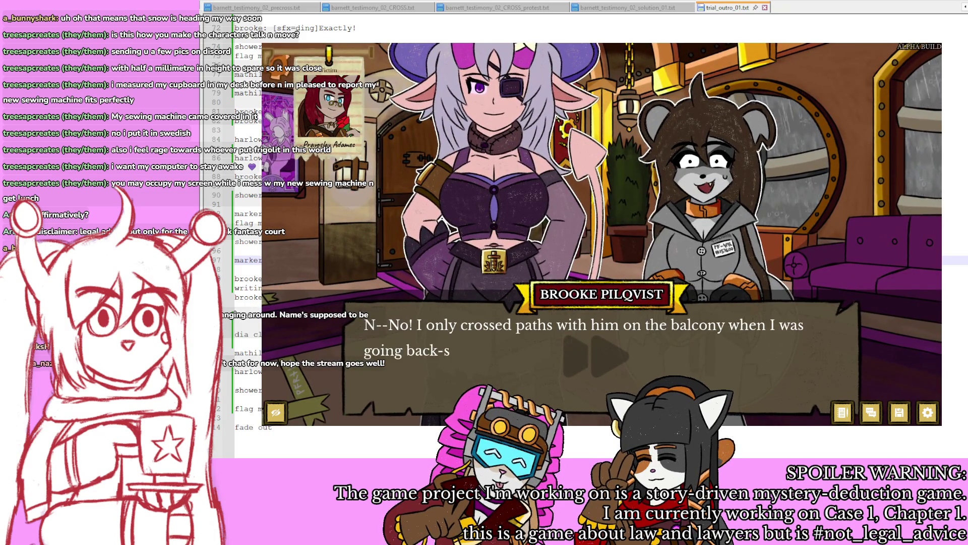
key(space)
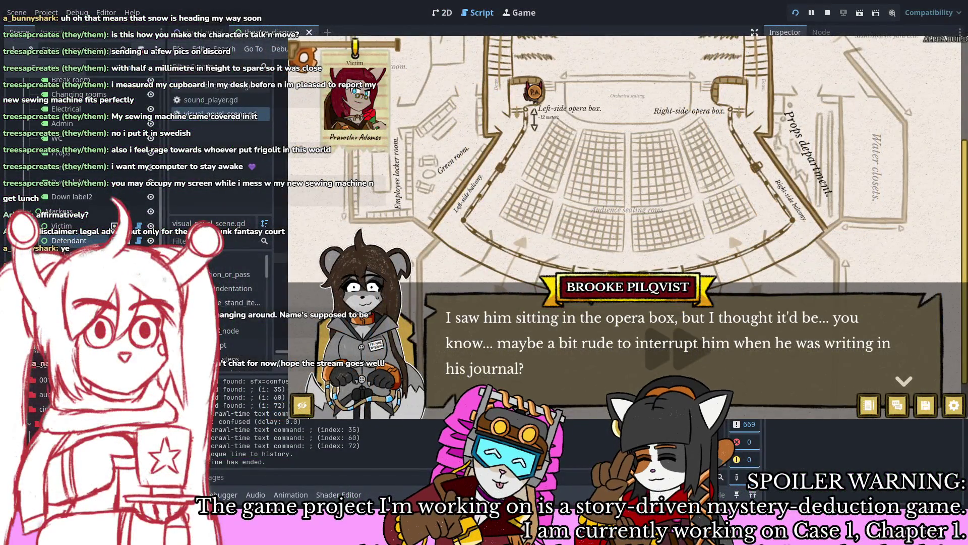
Step: Switch Godot to the 2D view and save the scene
key(ctrl+F1)
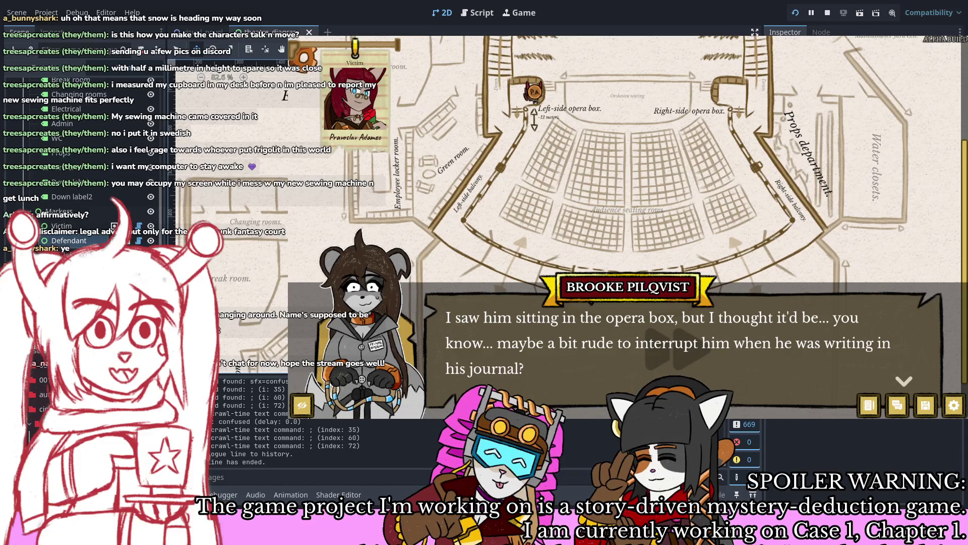
scroll(80, 228, down, 1)
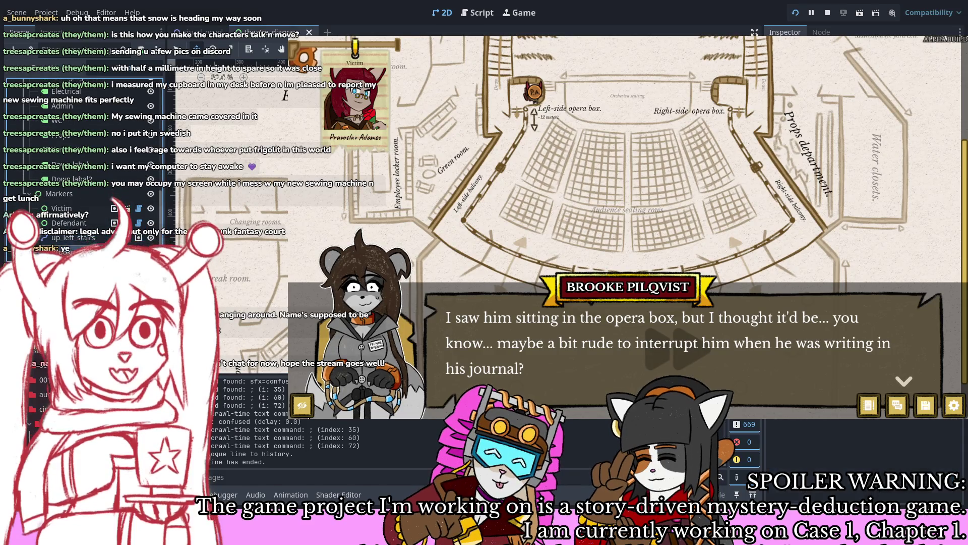
scroll(232, 202, down, 2)
scroll(232, 202, up, 1)
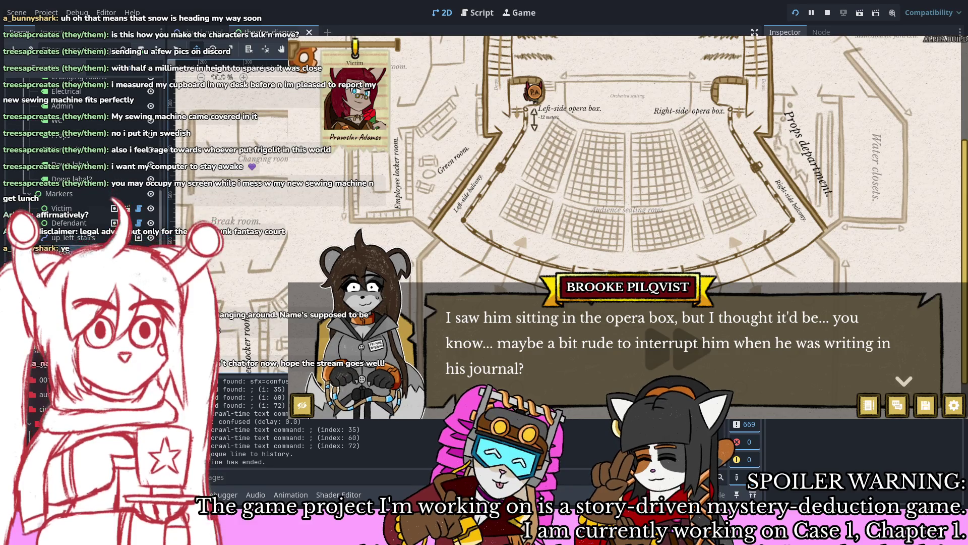
scroll(232, 202, up, 1)
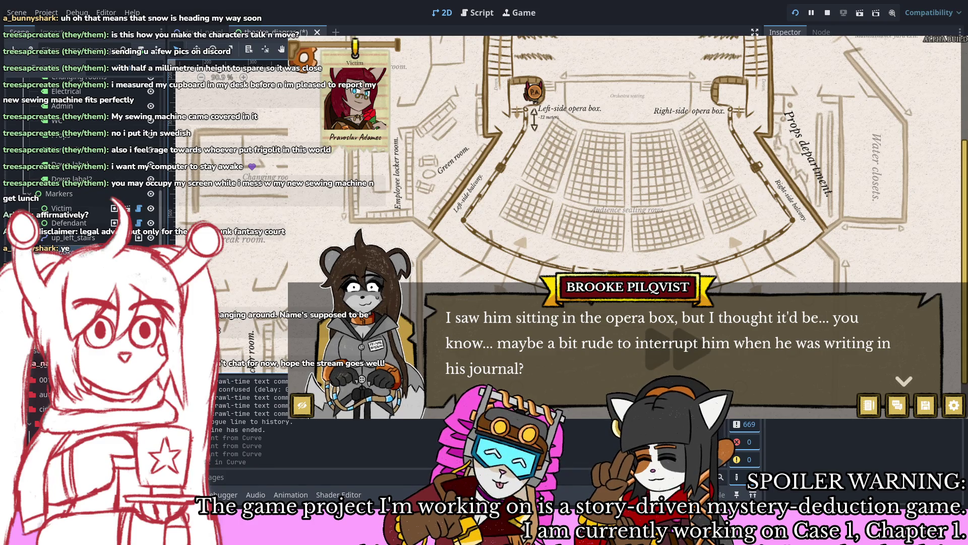
key(ctrl+s)
Step: Advance through 'So I just walked right past!' to Mathilde's closing line and the fade
key(space)
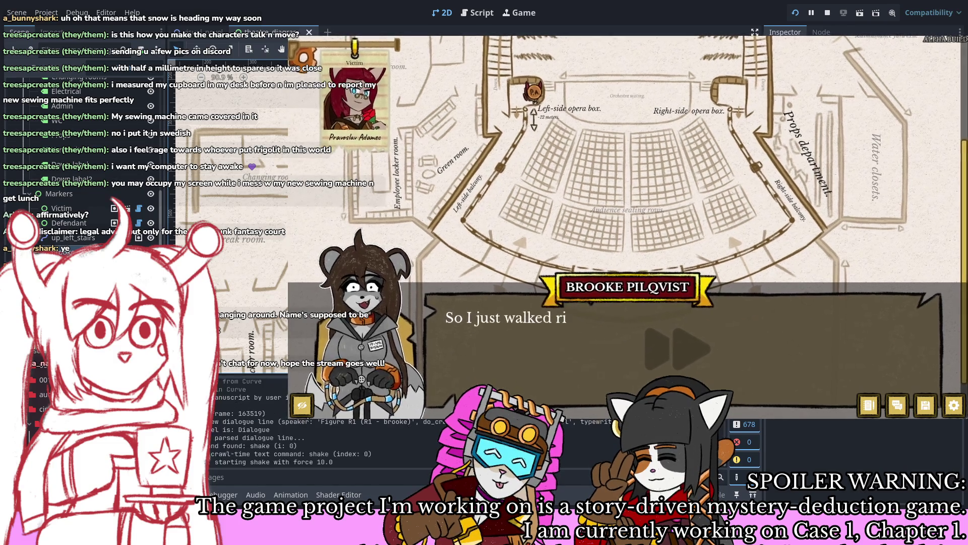
key(space)
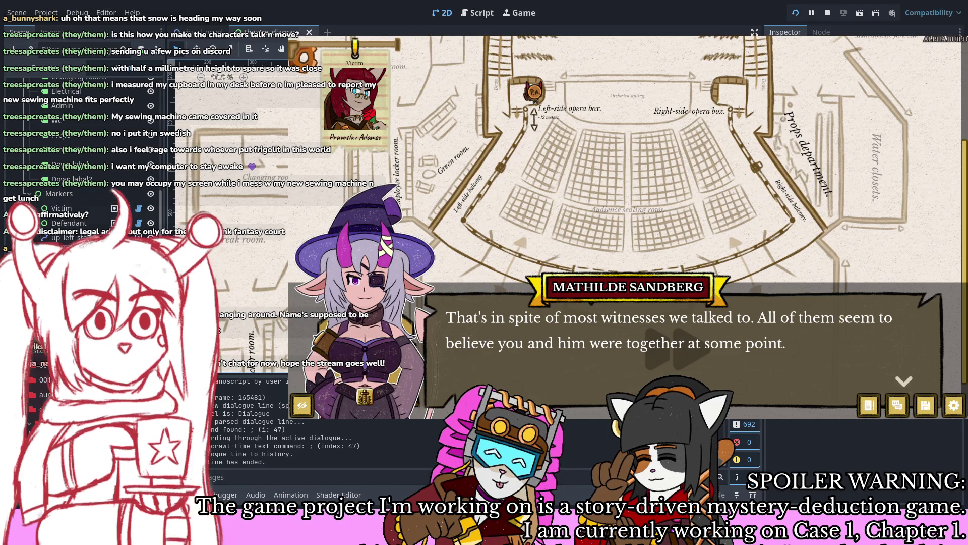
key(space)
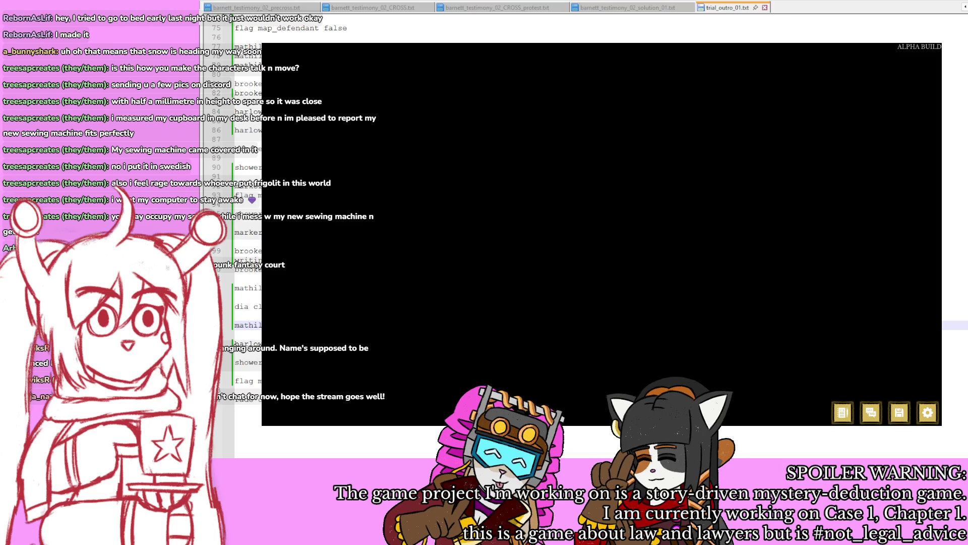
Step: Close the game and add 'delay 1' and 'title_card tbc' lines after the fade out
key(alt+F4)
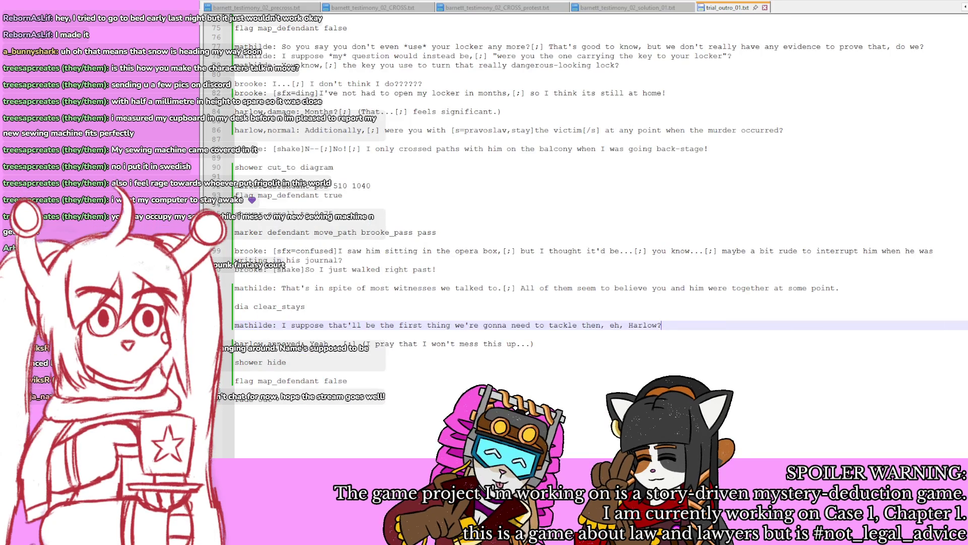
scroll(595, 270, down, 5)
click(595, 270)
scroll(595, 271, up, 5)
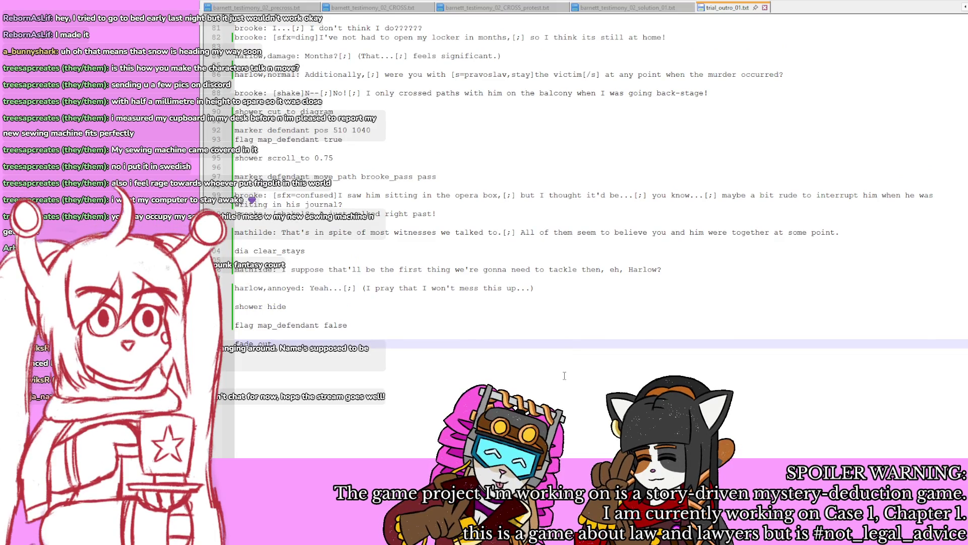
key(Return)
key(Return)
text(delay 1)
key(Return)
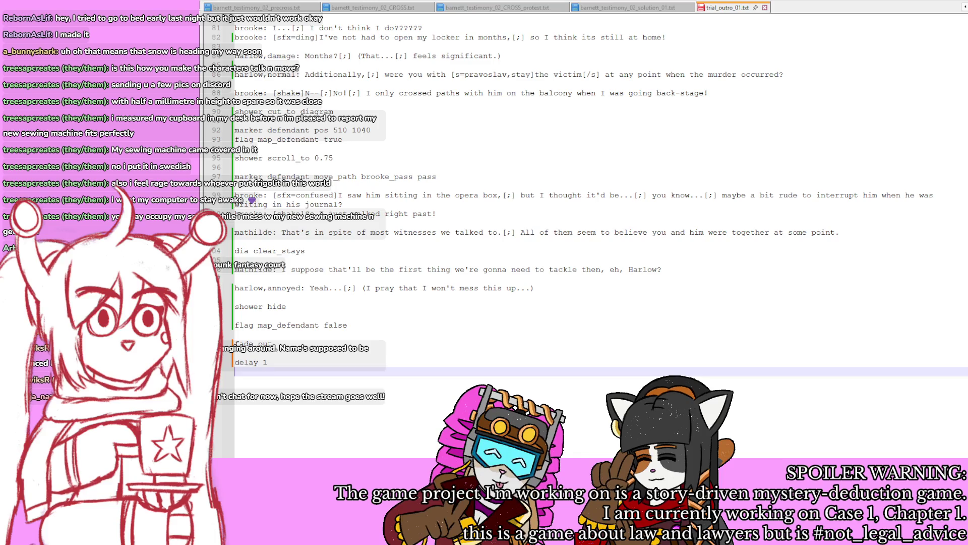
key(Return)
text(title_card tbc)
key(Return)
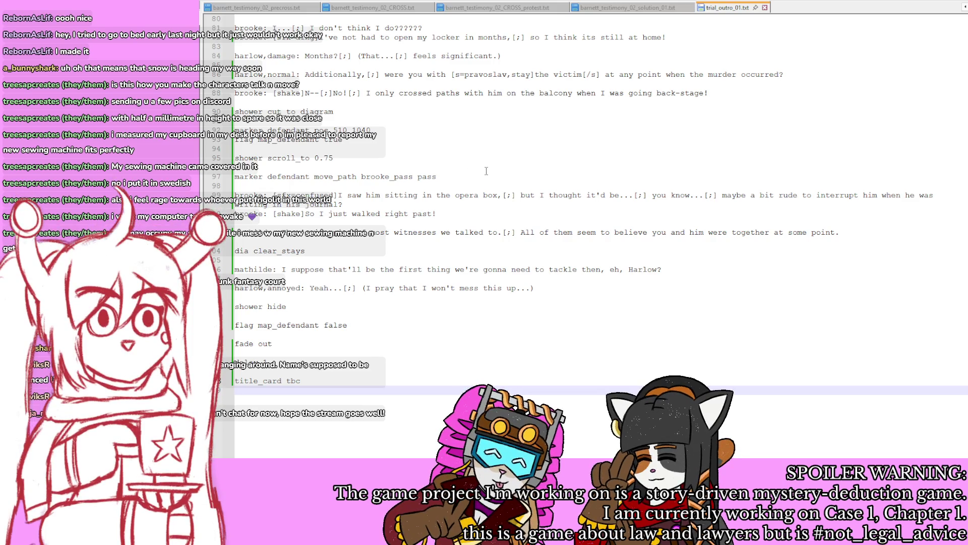
scroll(486, 171, up, 20)
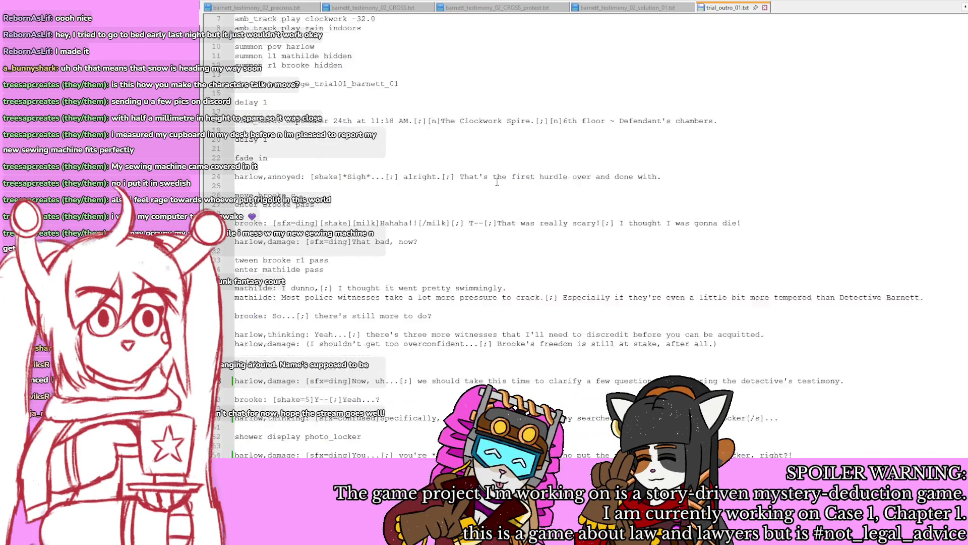
scroll(497, 182, down, 20)
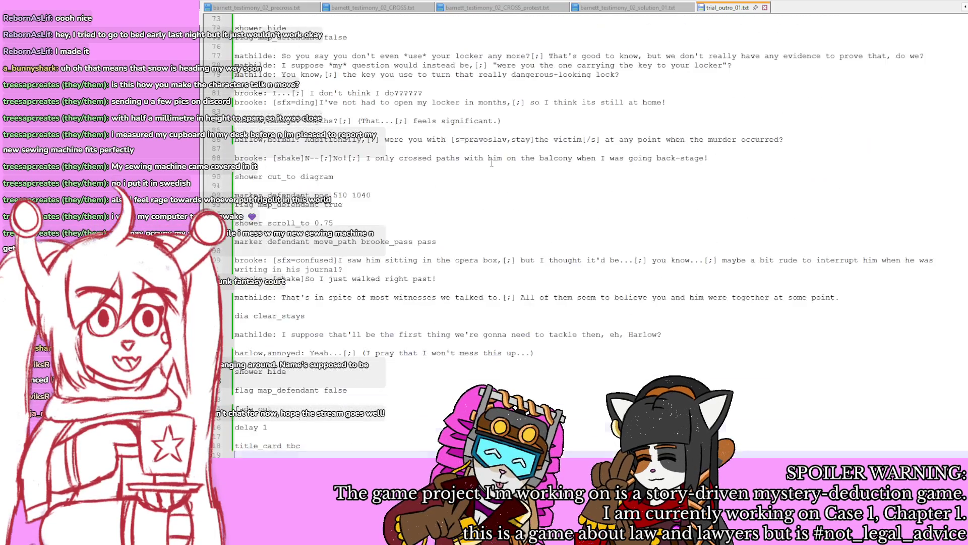
scroll(492, 163, down, 5)
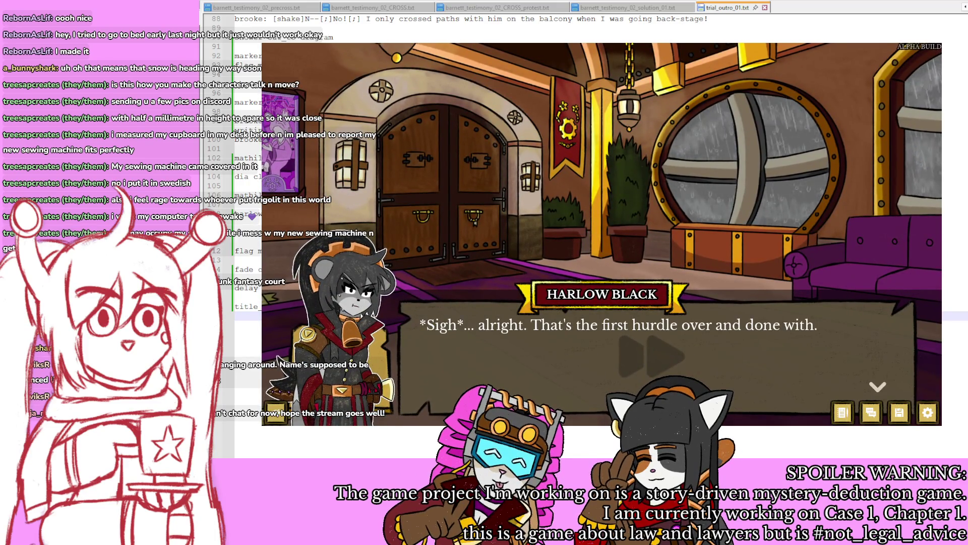
Step: Advance the lobby dialogue from Brooke's laughing line through Mathilde's and Brooke's replies to Harlow's response
key(Return)
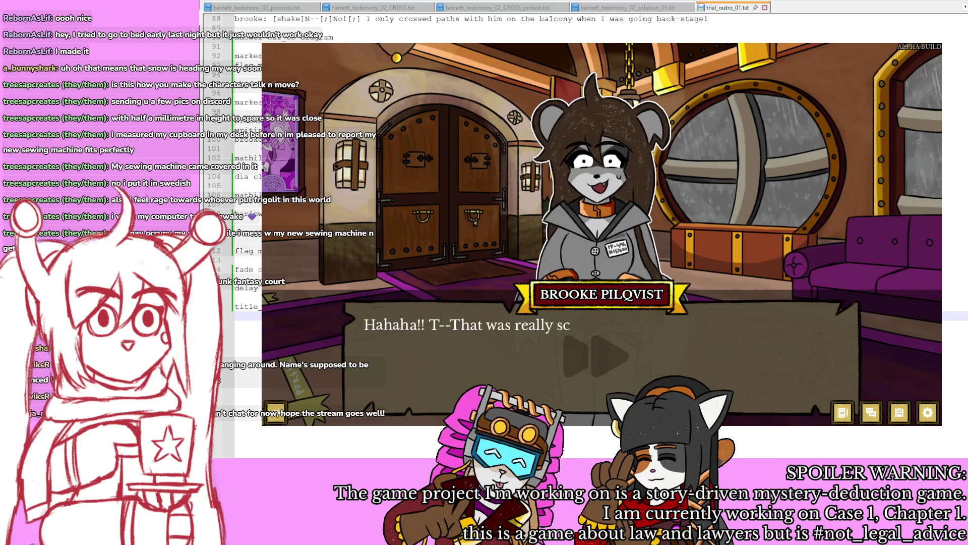
key(Return)
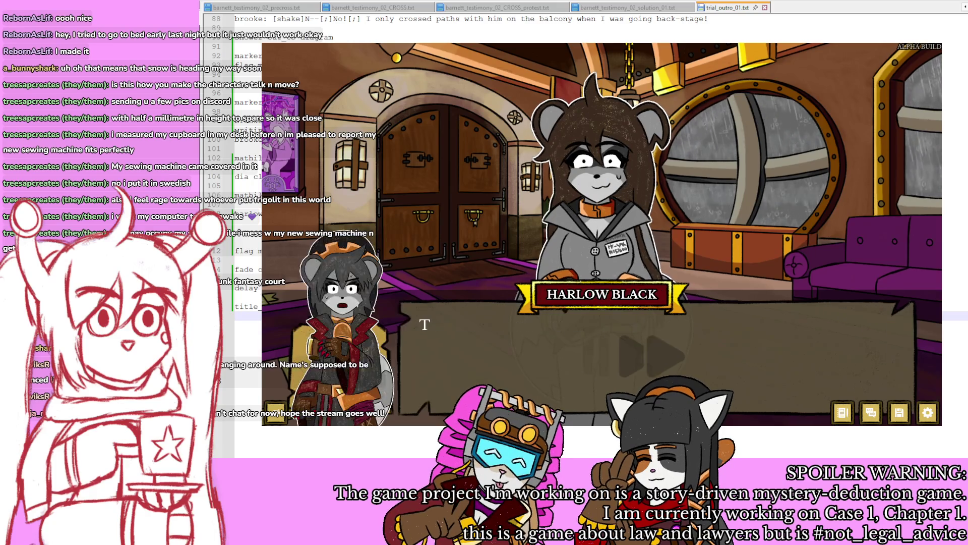
key(Return)
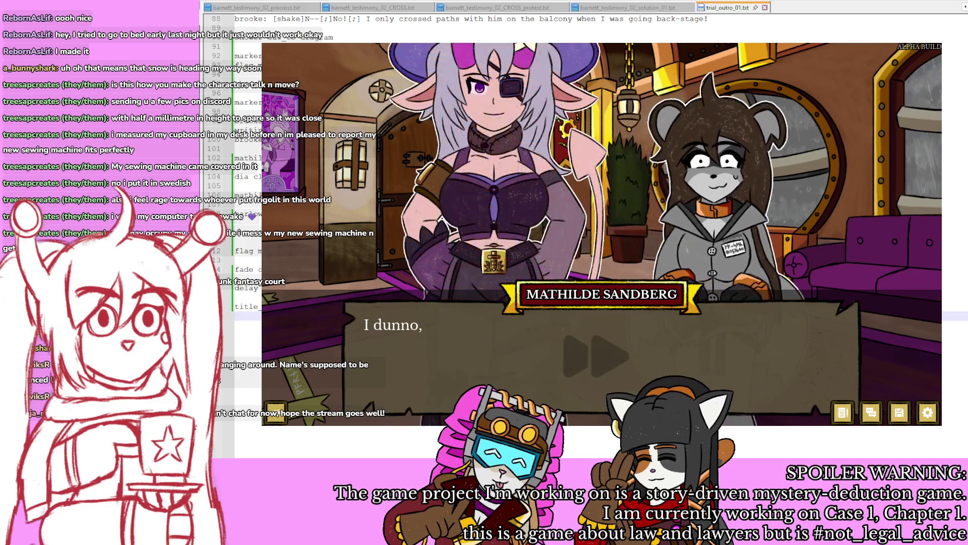
key(Return)
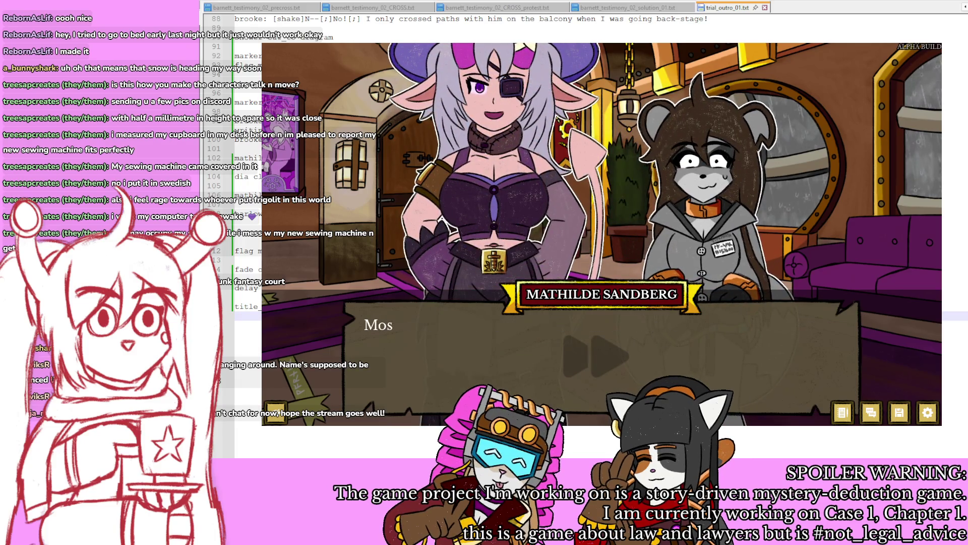
key(Return)
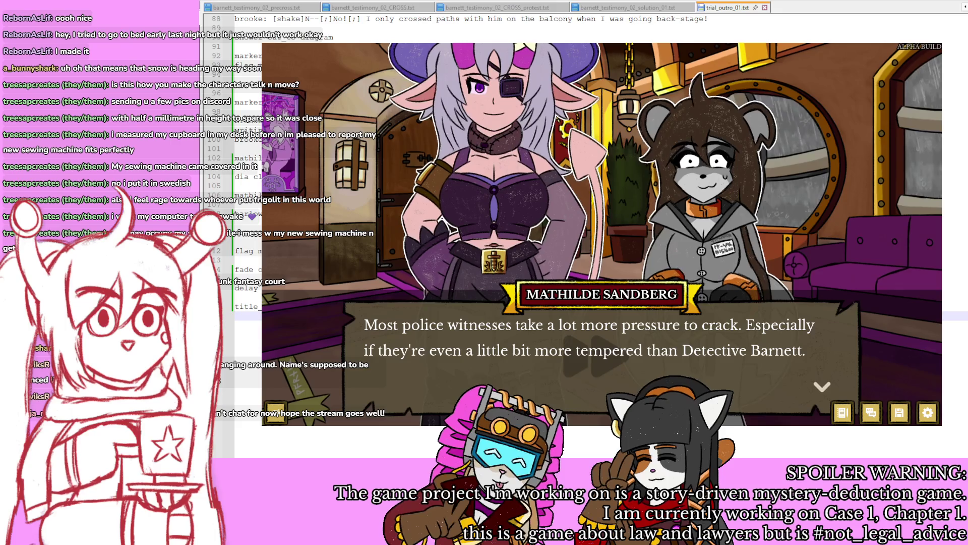
key(Return)
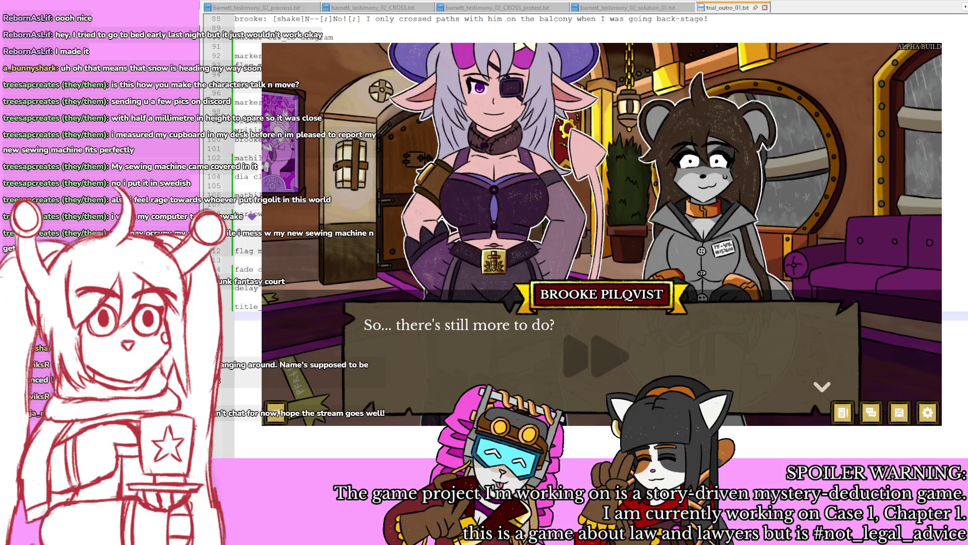
key(Return)
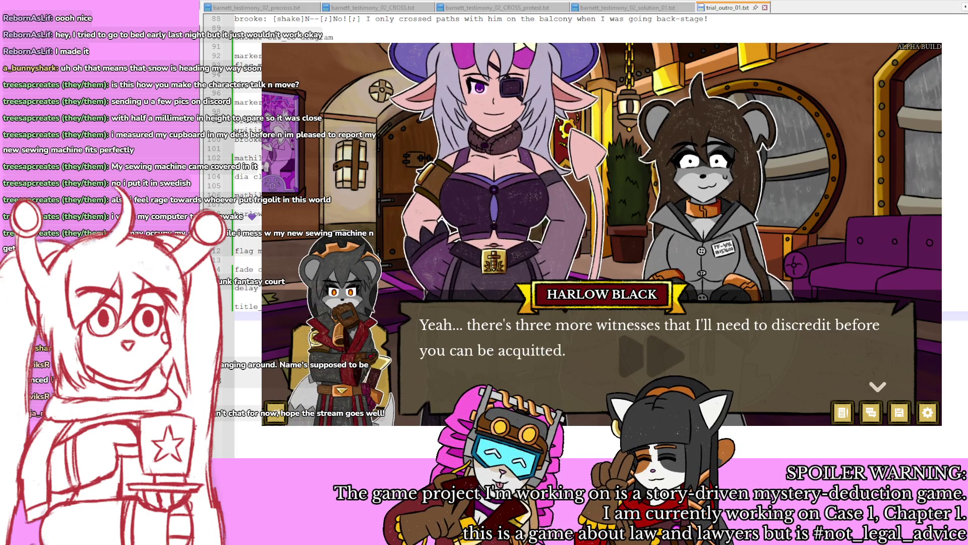
Step: Continue through the locker photo questioning to Harlow's reaction about the props room
key(Return)
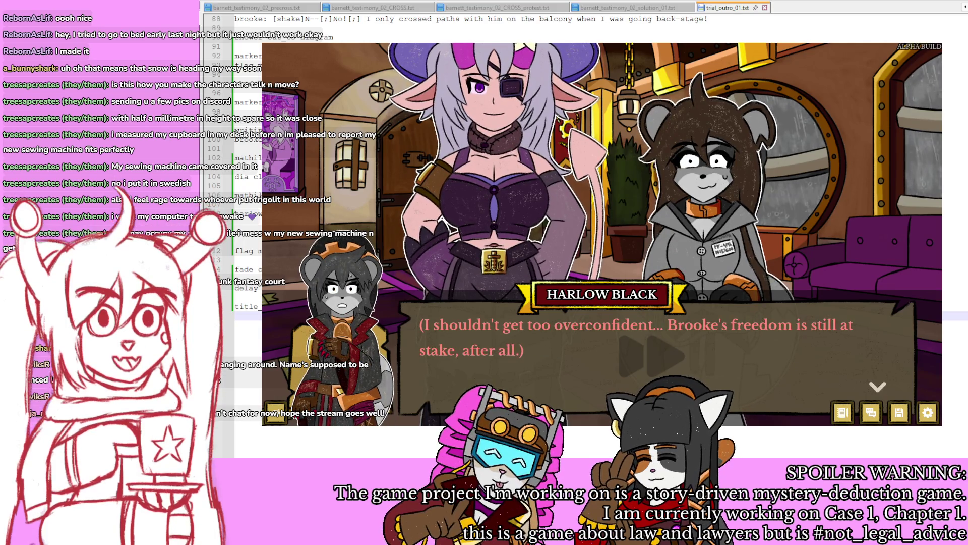
key(Return)
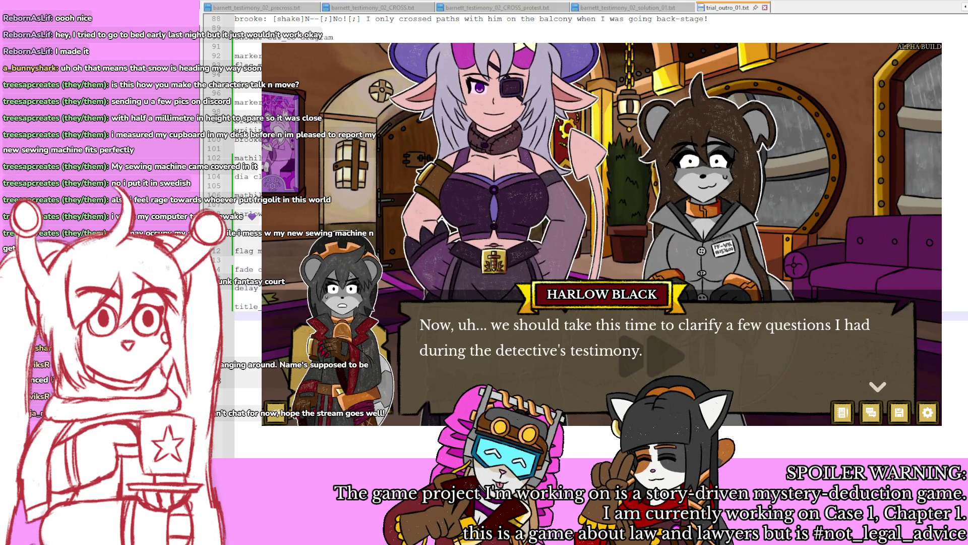
key(Return)
key(Return)
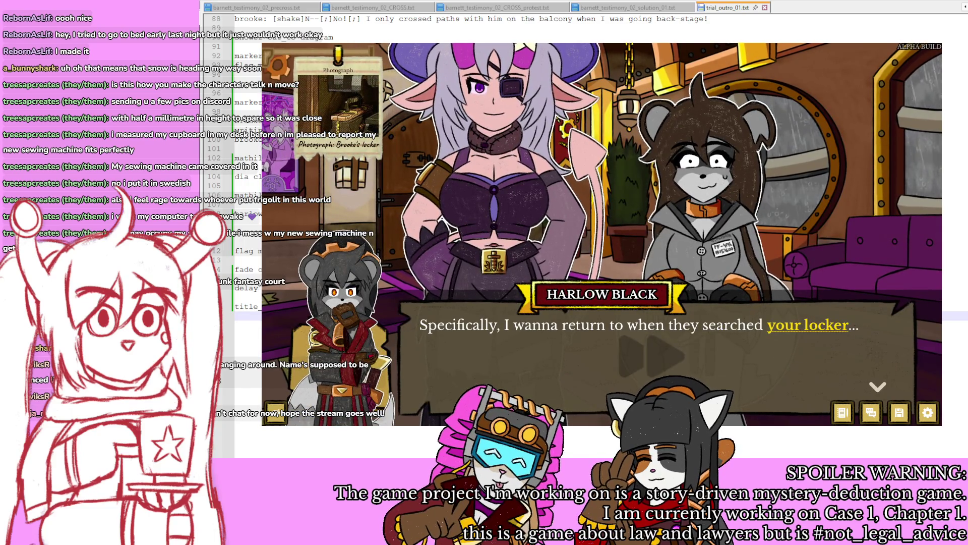
key(Return)
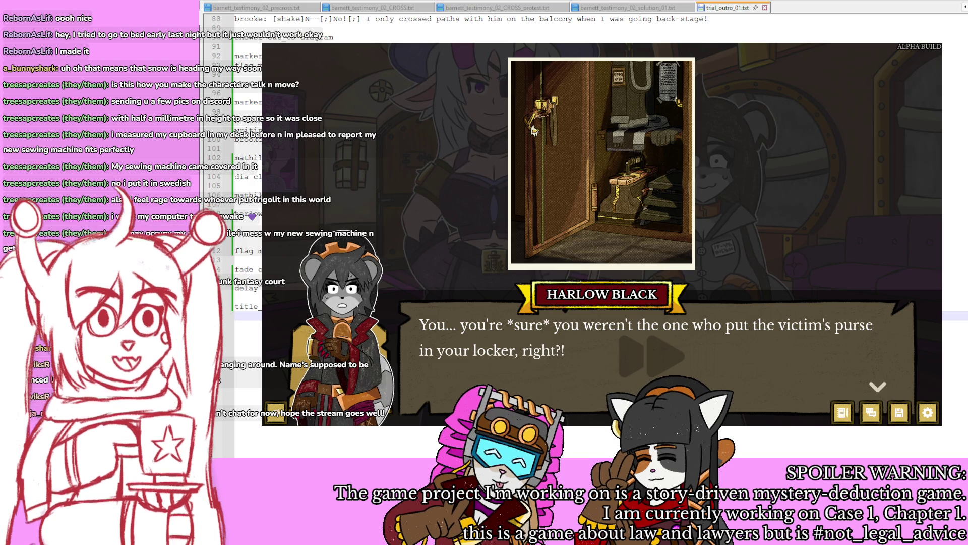
key(Return)
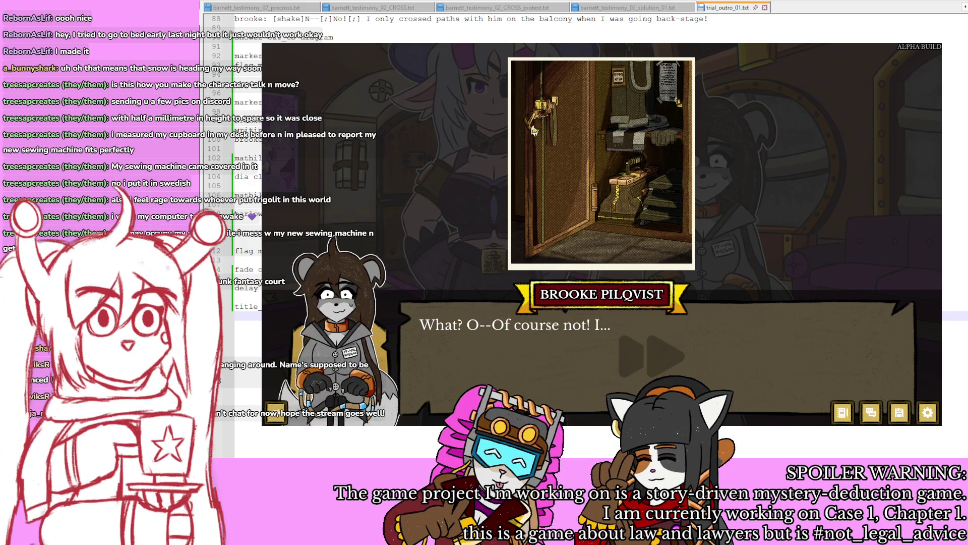
key(Return)
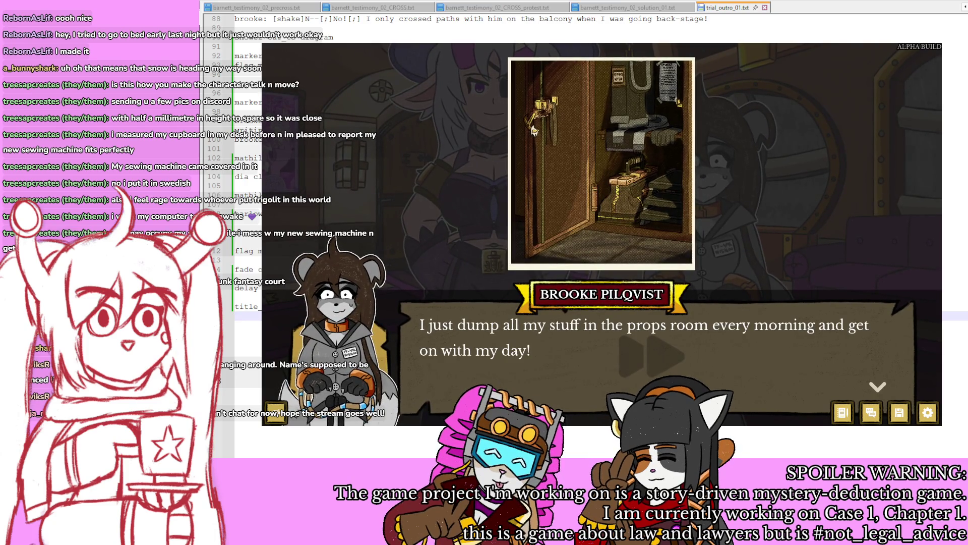
key(Return)
key(Return)
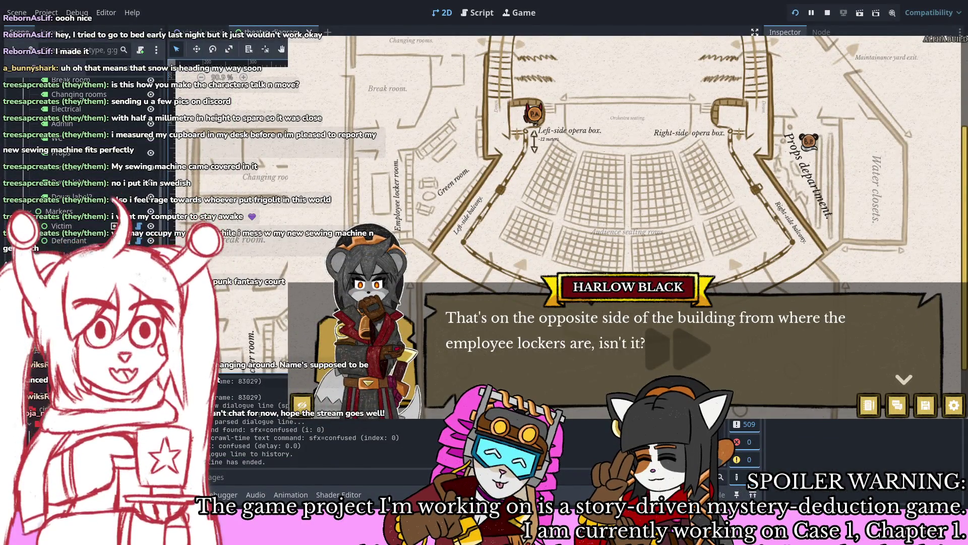
Step: Select a Theatre Diagram node in the Scene dock and look over its Inspector properties
scroll(232, 202, down, 2)
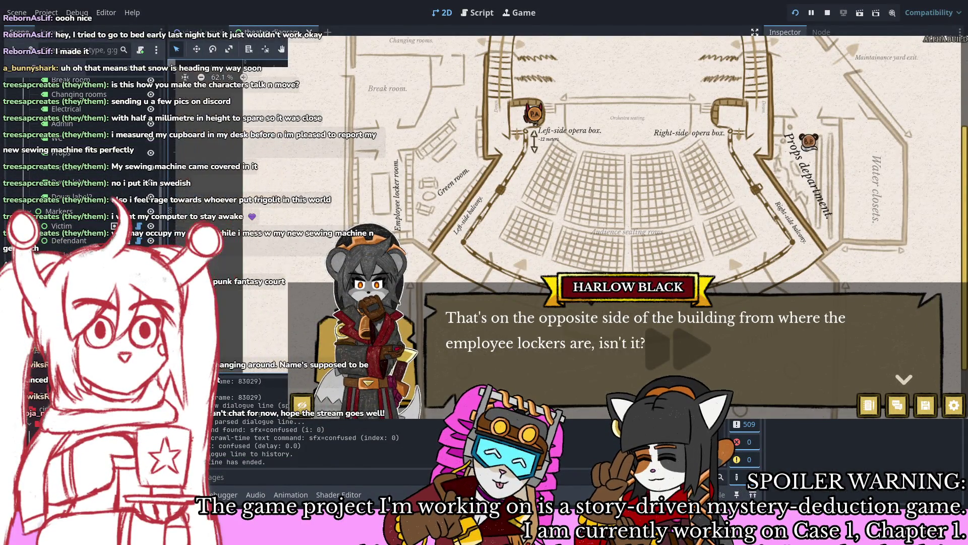
scroll(76, 151, up, 5)
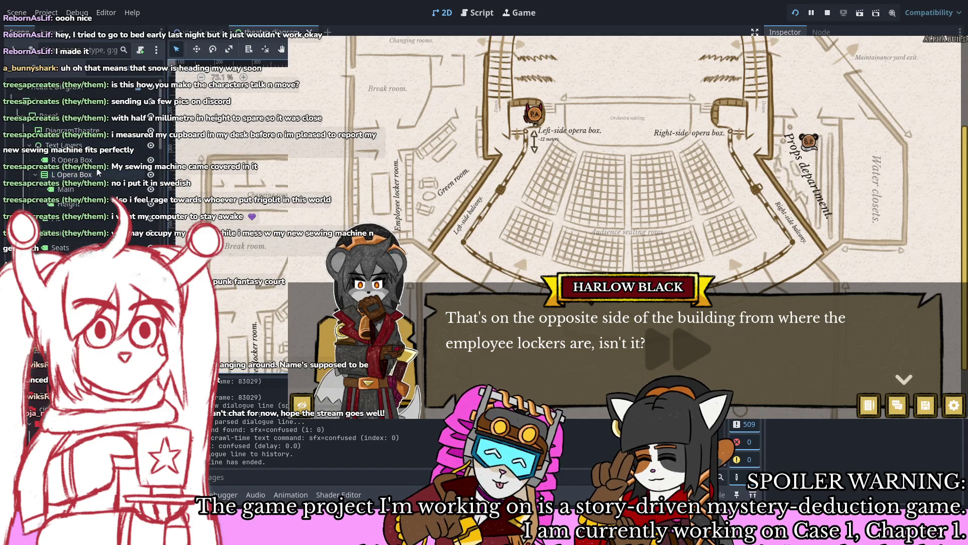
click(80, 101)
scroll(858, 444, down, 5)
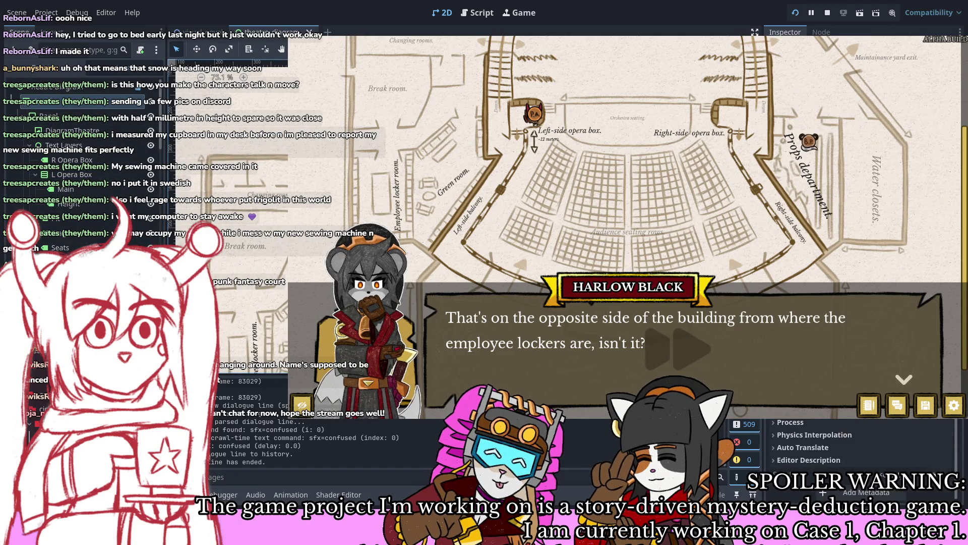
scroll(857, 443, up, 2)
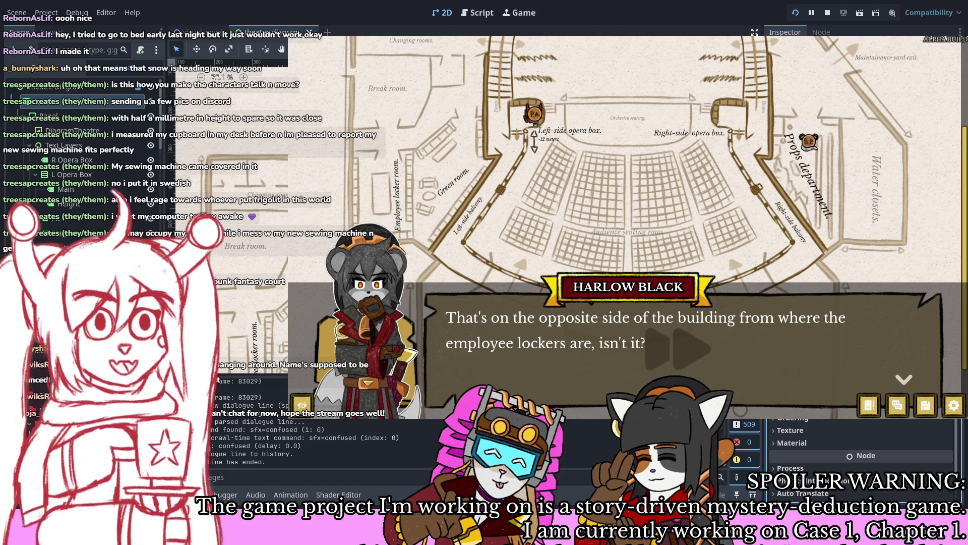
scroll(857, 454, up, 3)
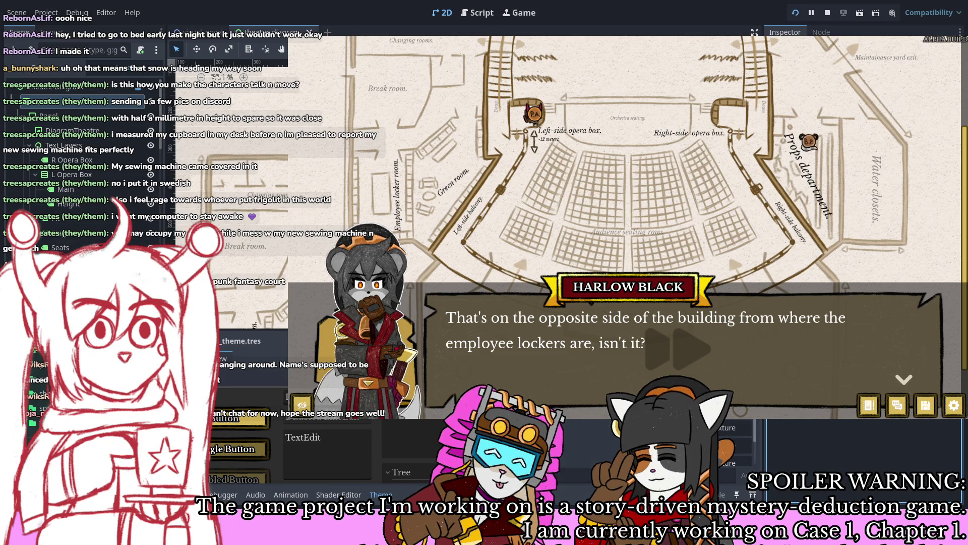
Step: Scroll the Inspector to the theme style's Corner Detail and confirm its value of 6
scroll(867, 453, down, 2)
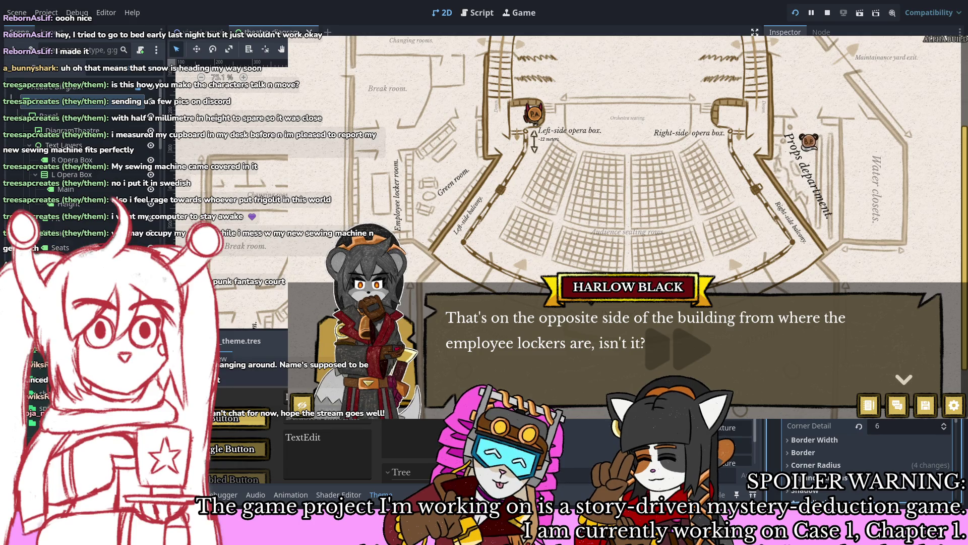
click(877, 422)
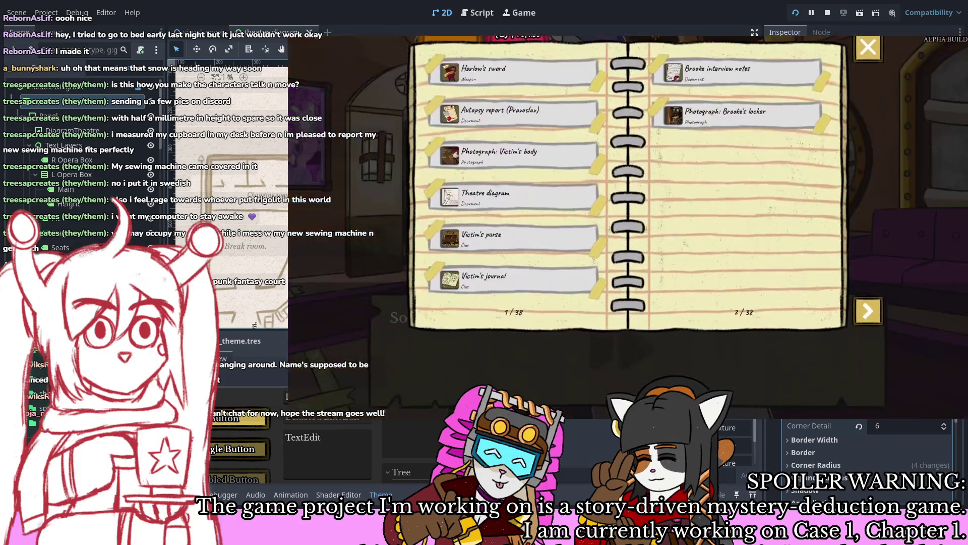
Step: Select the Victim's journal in the evidence notebook and scroll through its text
key(Return)
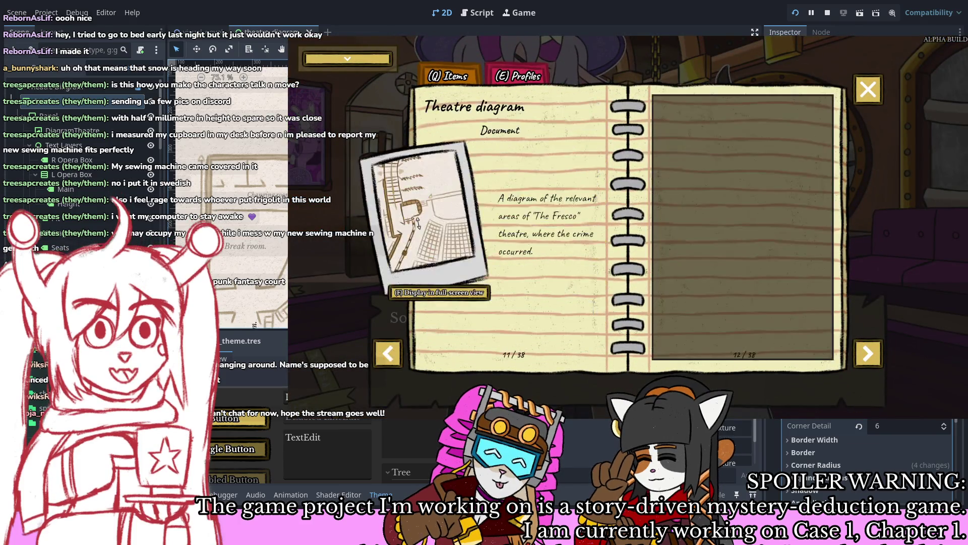
key(Right)
key(Right)
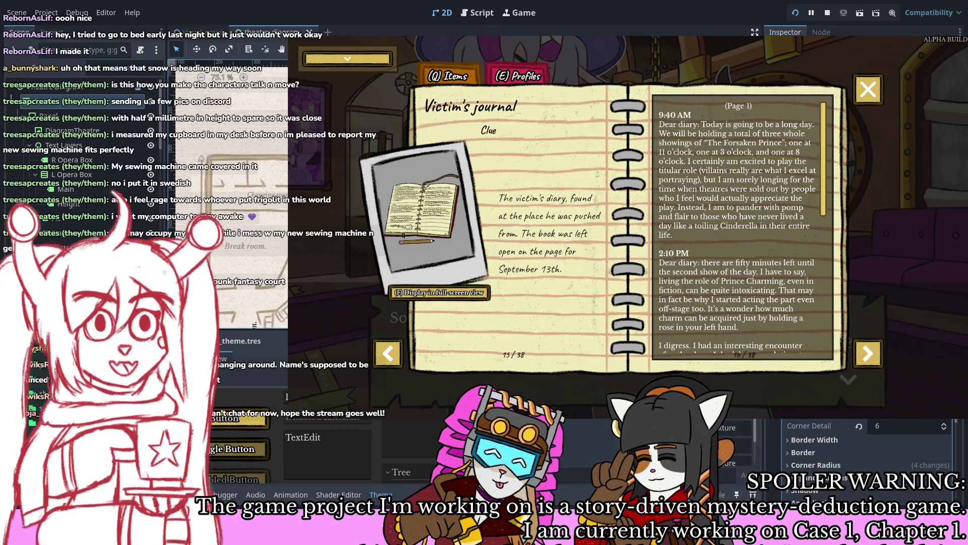
scroll(741, 227, down, 5)
scroll(741, 226, up, 3)
scroll(741, 227, up, 2)
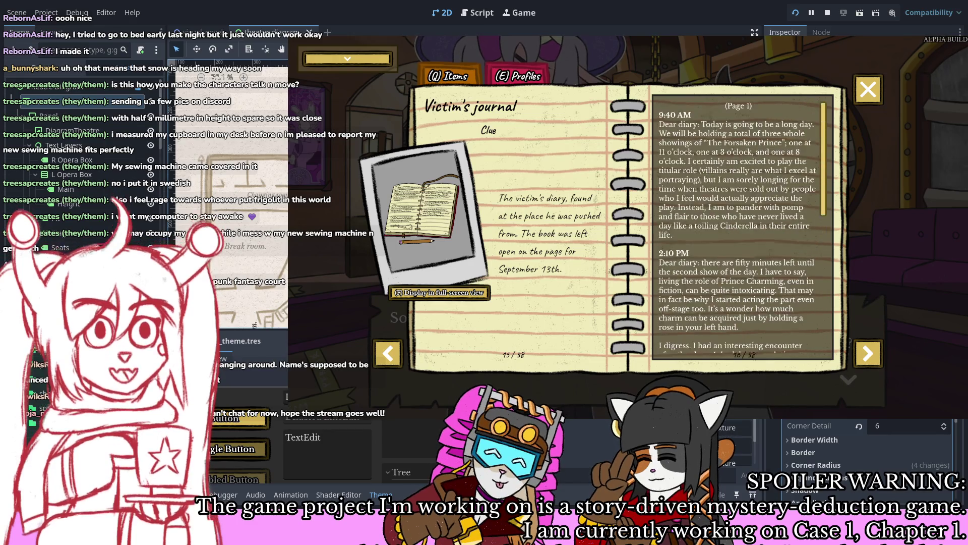
scroll(741, 227, down, 4)
scroll(741, 227, up, 4)
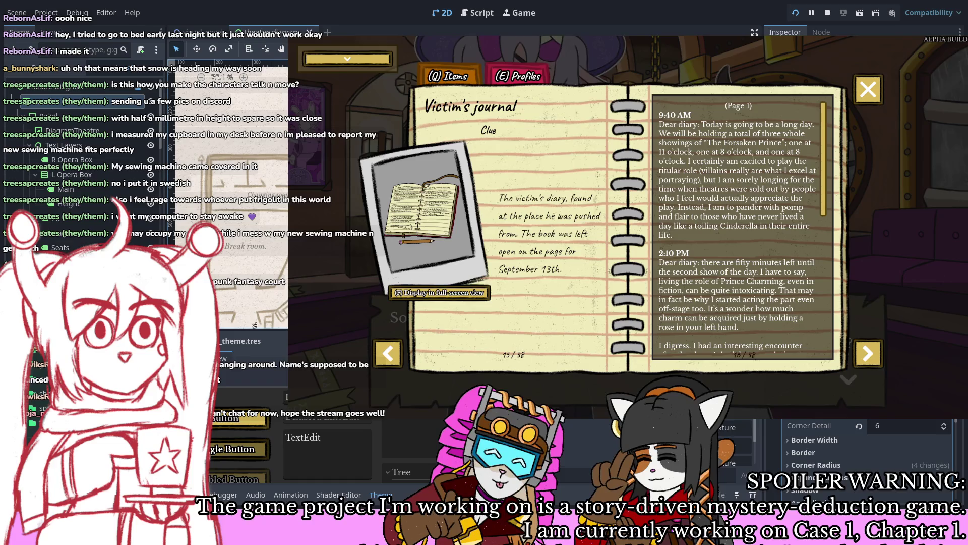
Step: View the journal full screen and back, then close the notebook and resume Mathilde's dialogue
key(f)
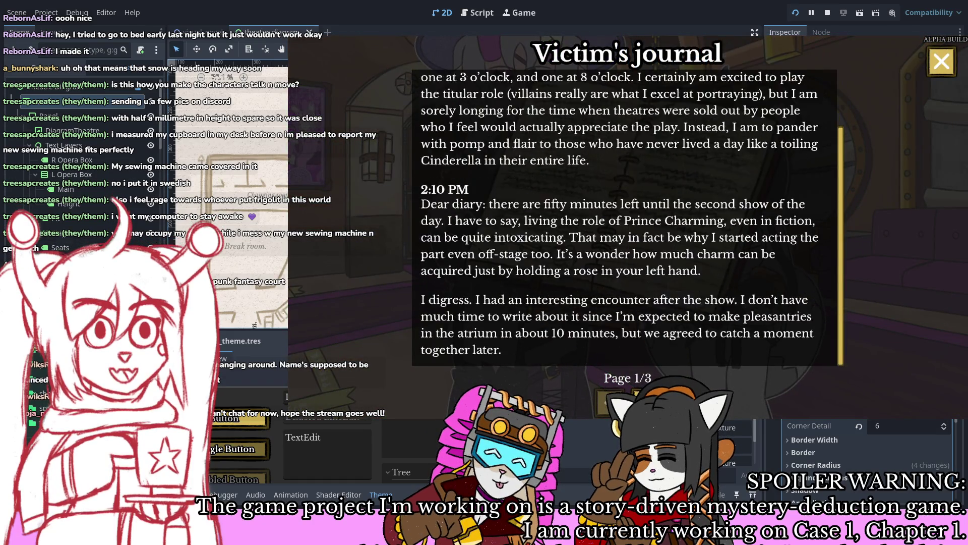
scroll(625, 217, up, 3)
key(f)
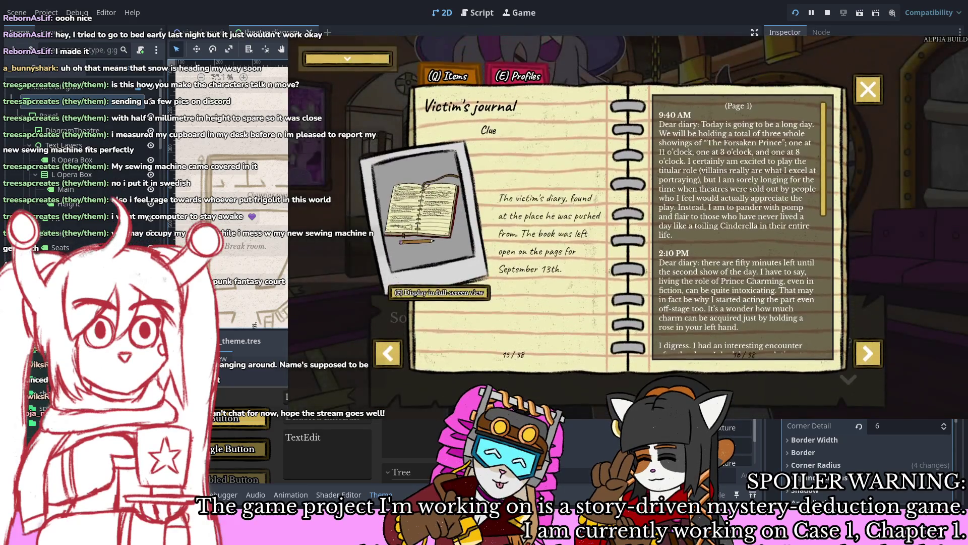
key(Escape)
key(Return)
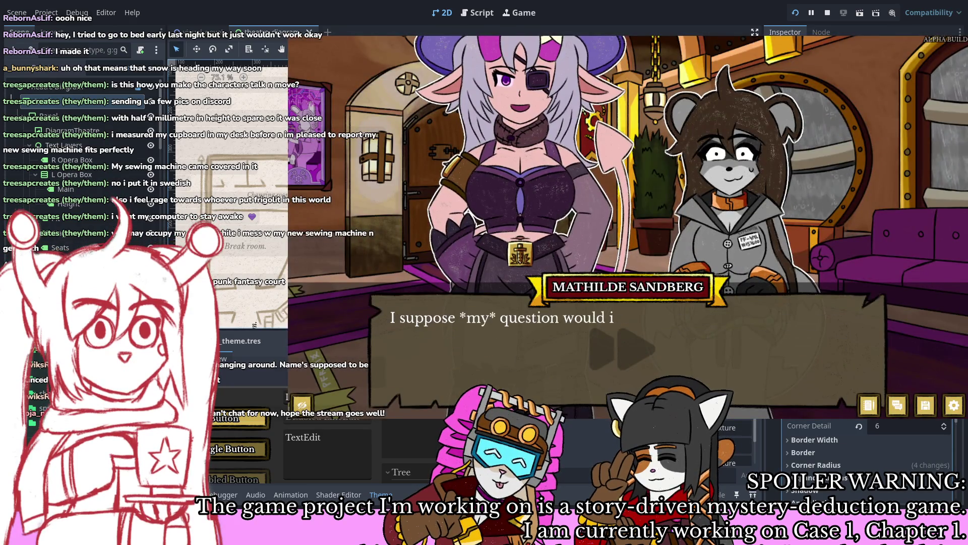
Step: Advance through Mathilde's, Brooke's and Harlow's lines until the 'to be continued...' card appears
key(Return)
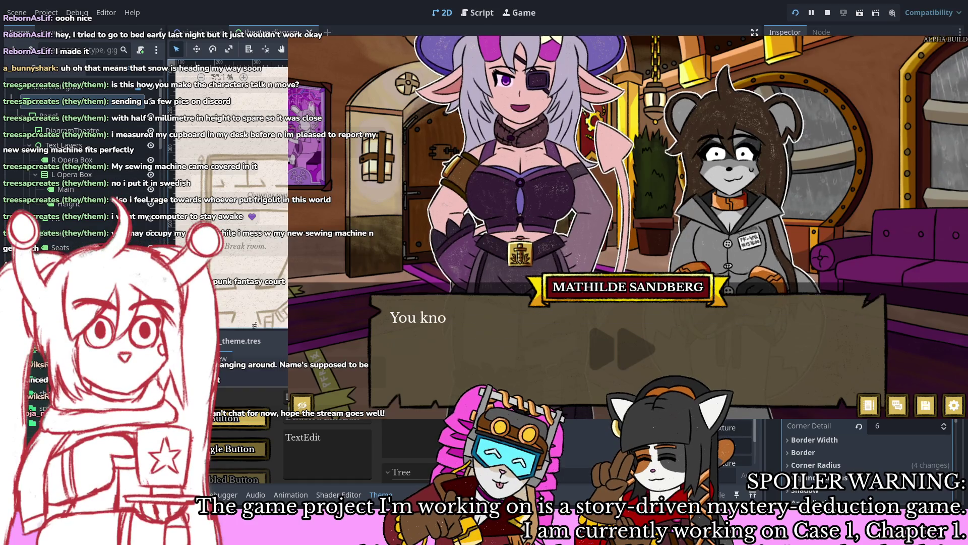
key(Return)
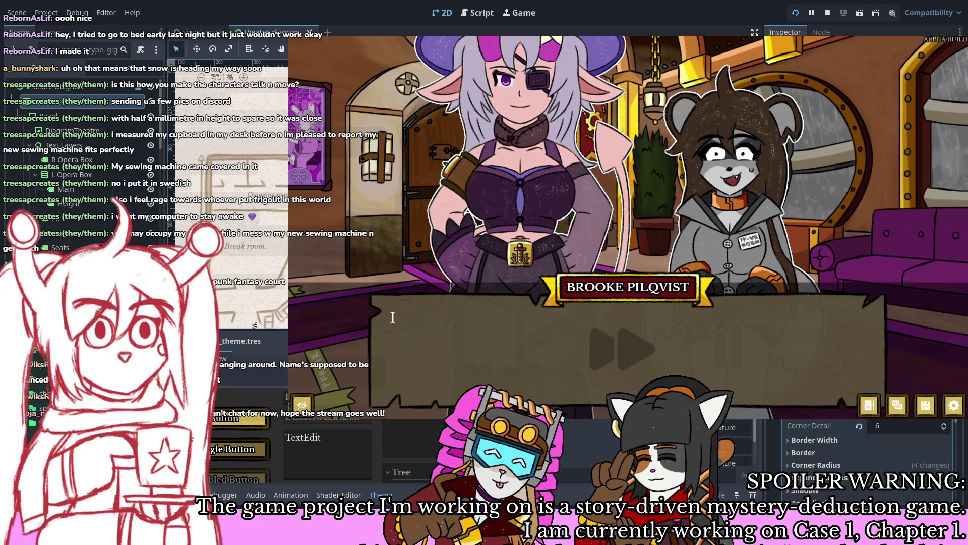
key(Return)
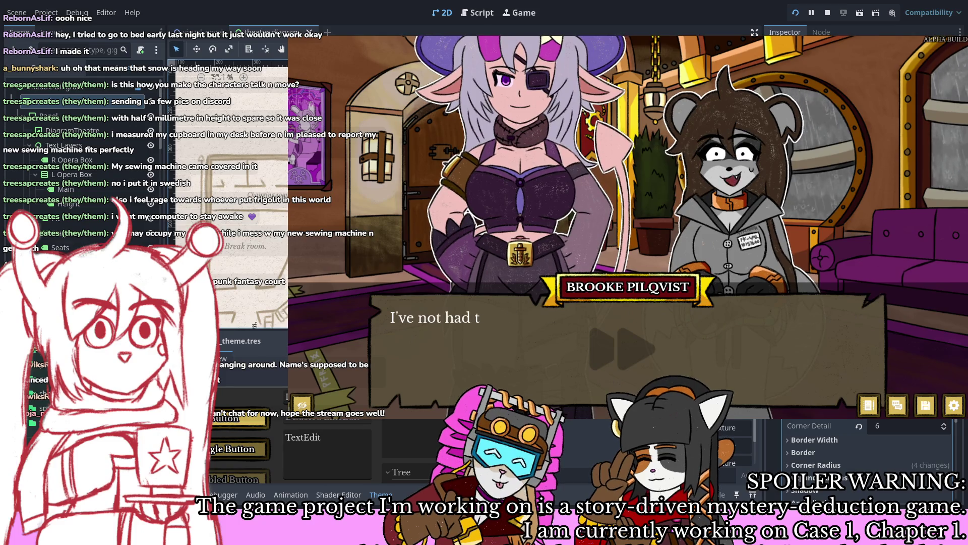
key(Return)
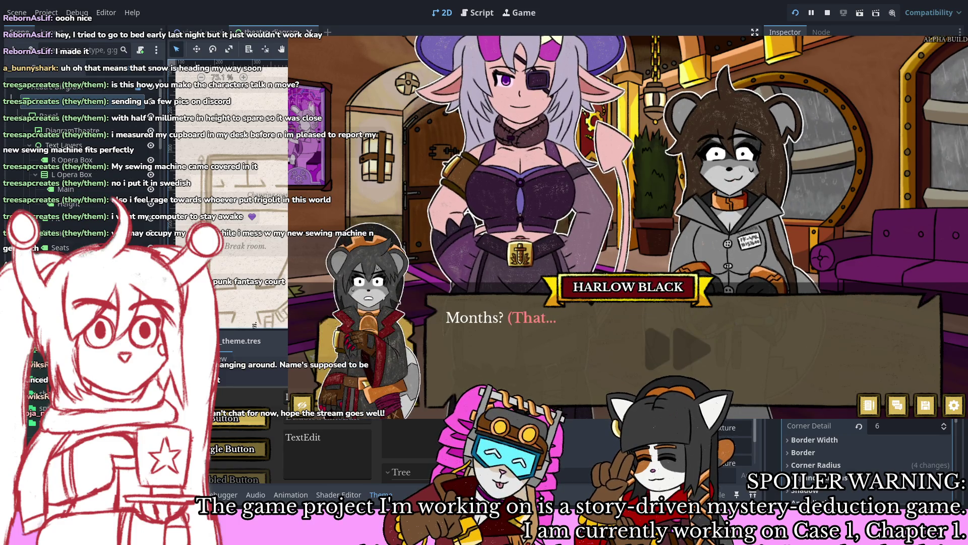
key(Return)
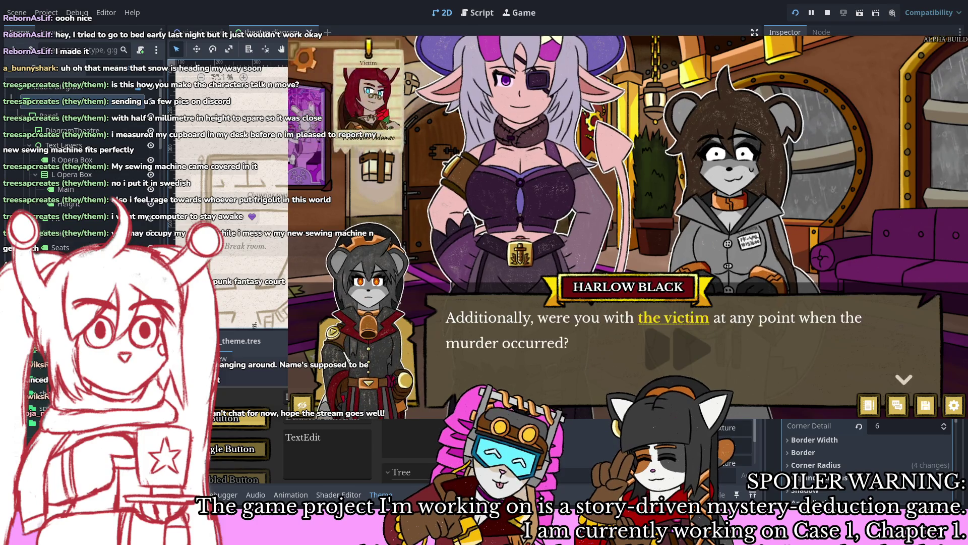
key(Return)
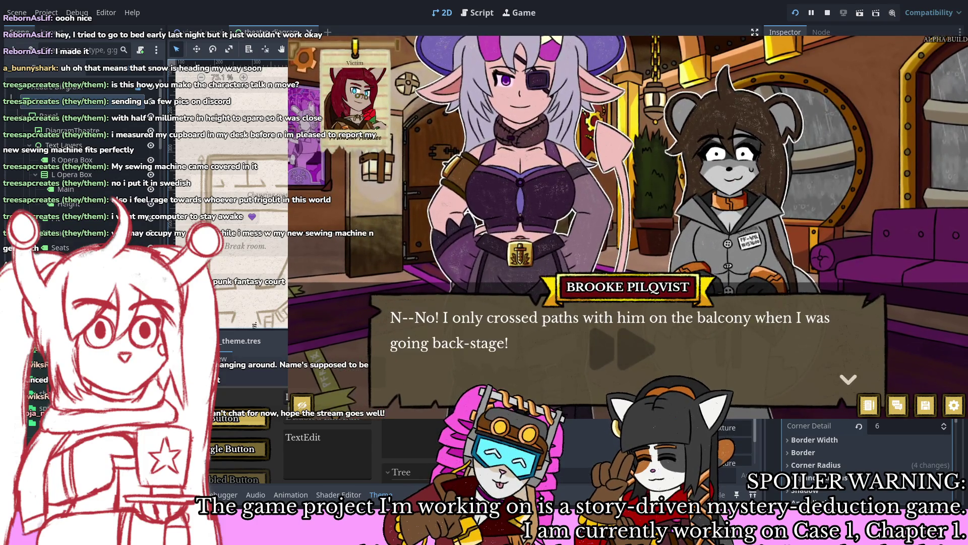
key(Return)
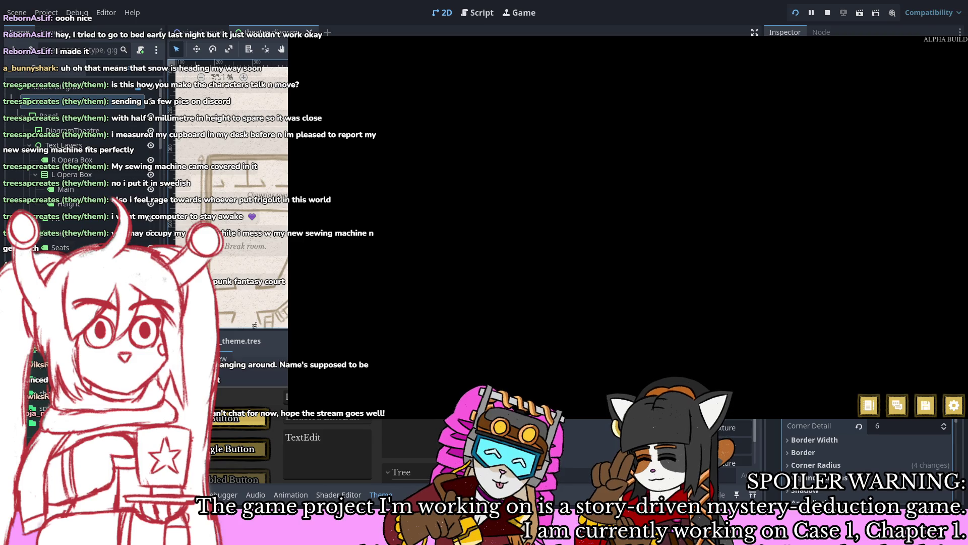
Step: Stop the running game with F8 to return to the theatre diagram scene
key(F8)
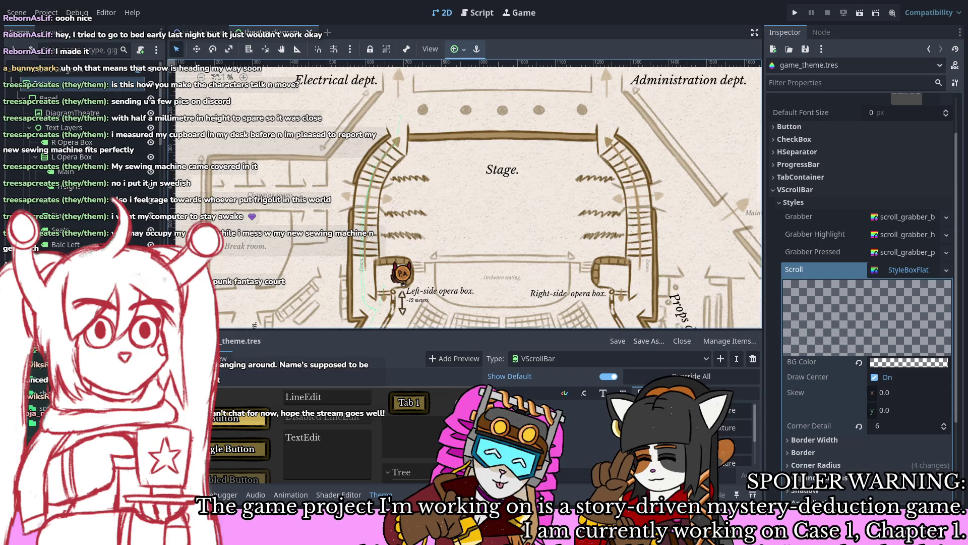
Step: Close the Theme panel, enable Runtime Manuscript on the visual_novel scene, and run the project
click(75, 228)
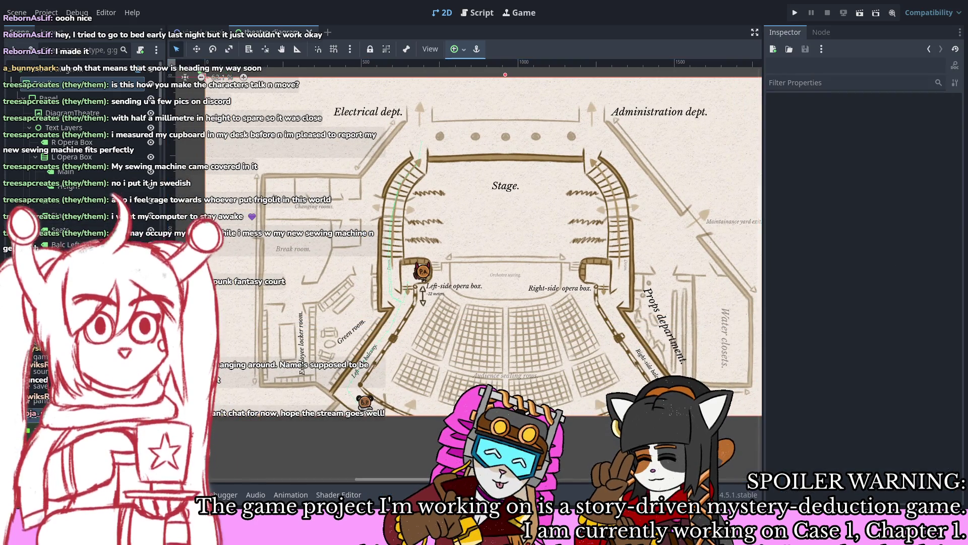
click(200, 33)
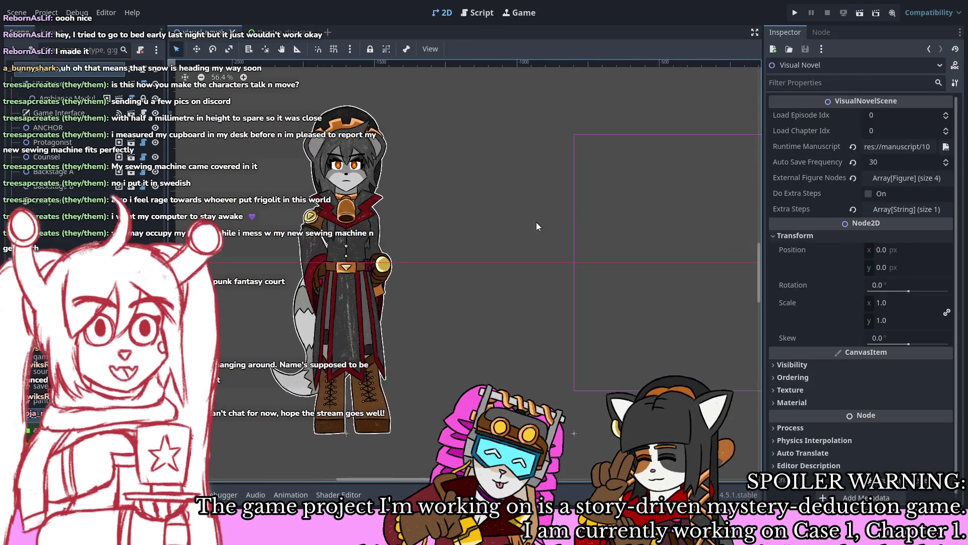
click(912, 231)
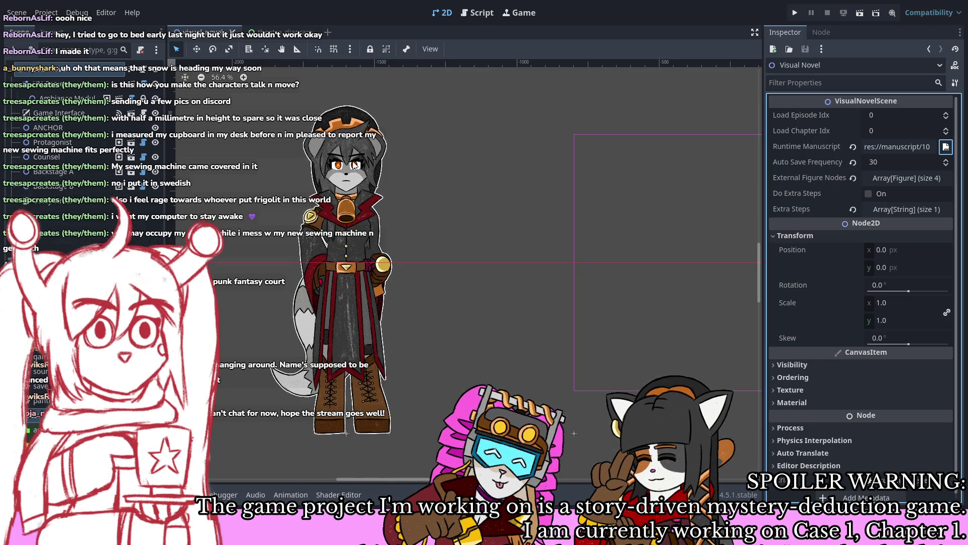
click(795, 12)
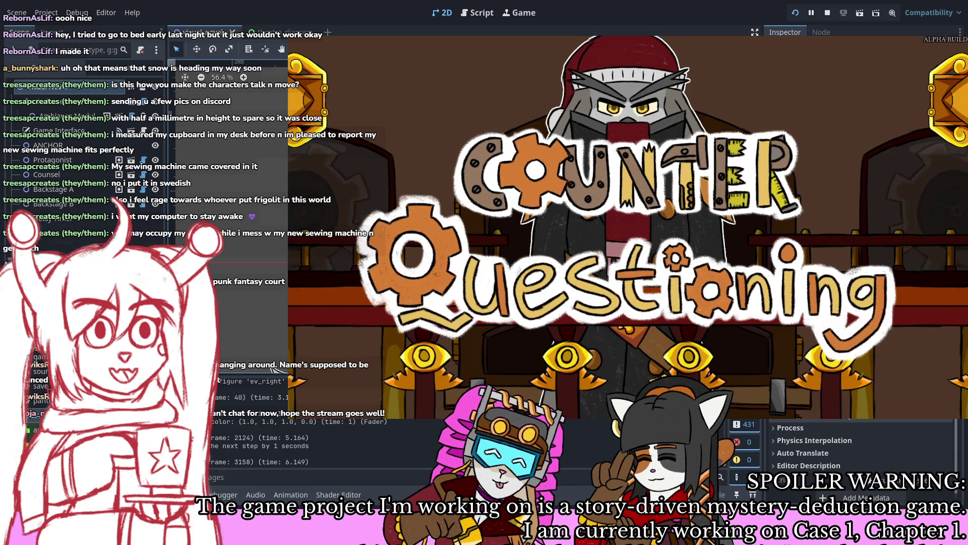
Step: Protest the testimony statements and present the Autopsy report against the swift-blow statement
key(Escape)
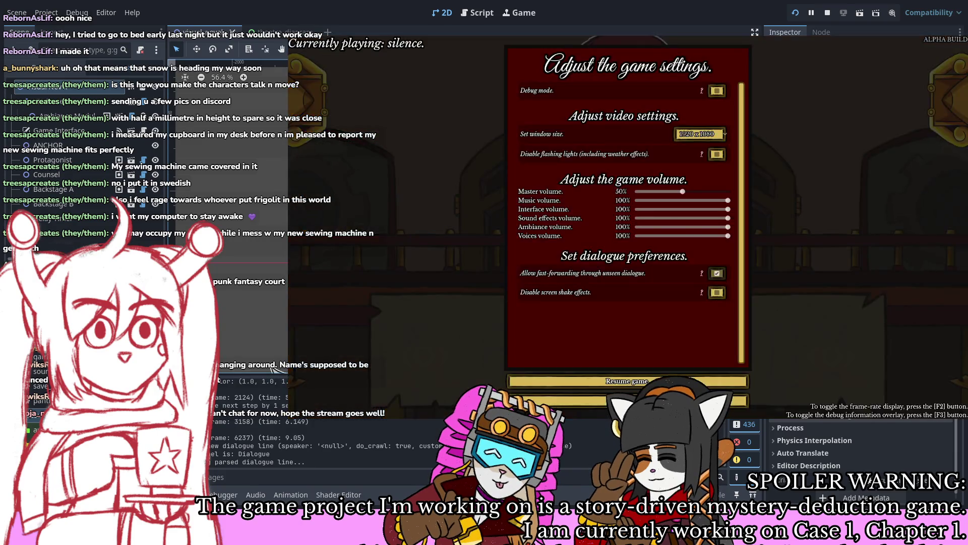
key(Escape)
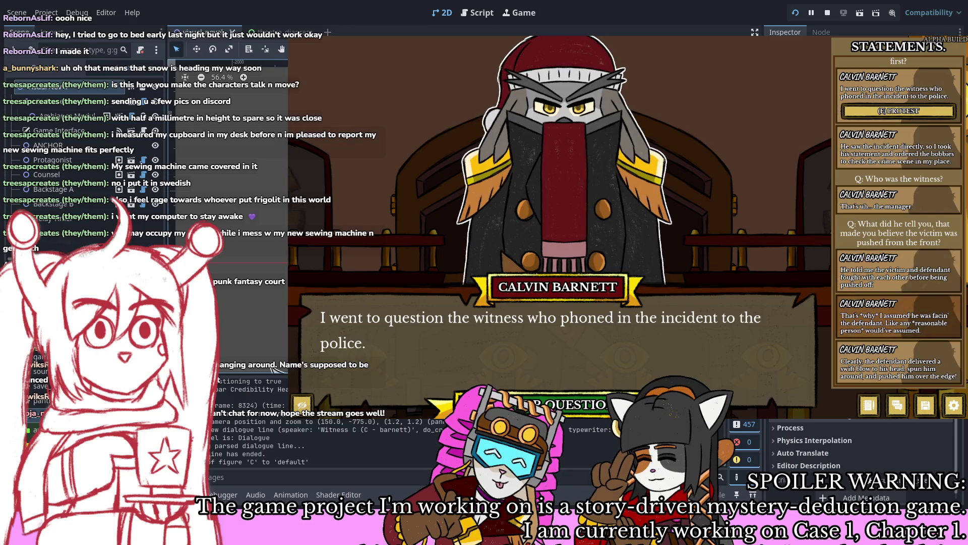
click(898, 317)
key(e)
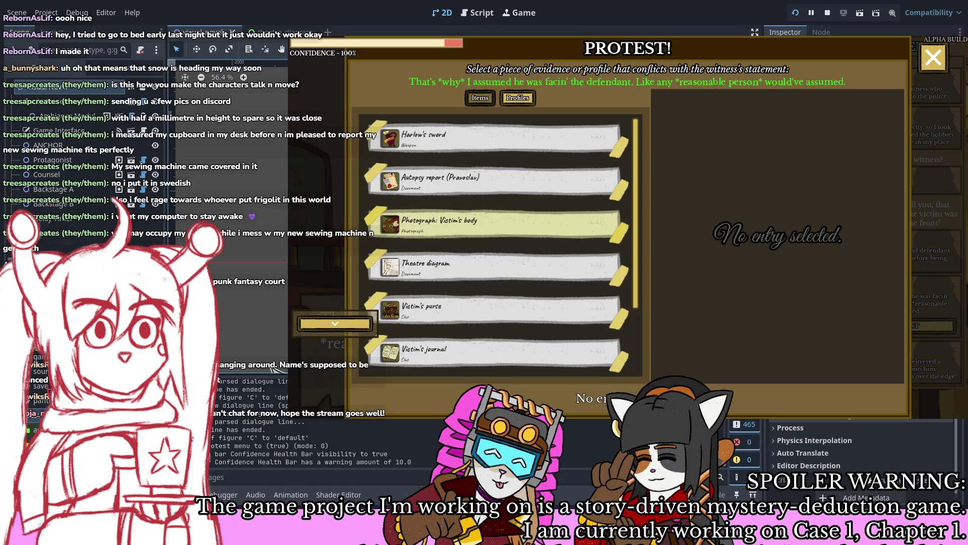
key(Escape)
key(Down)
key(e)
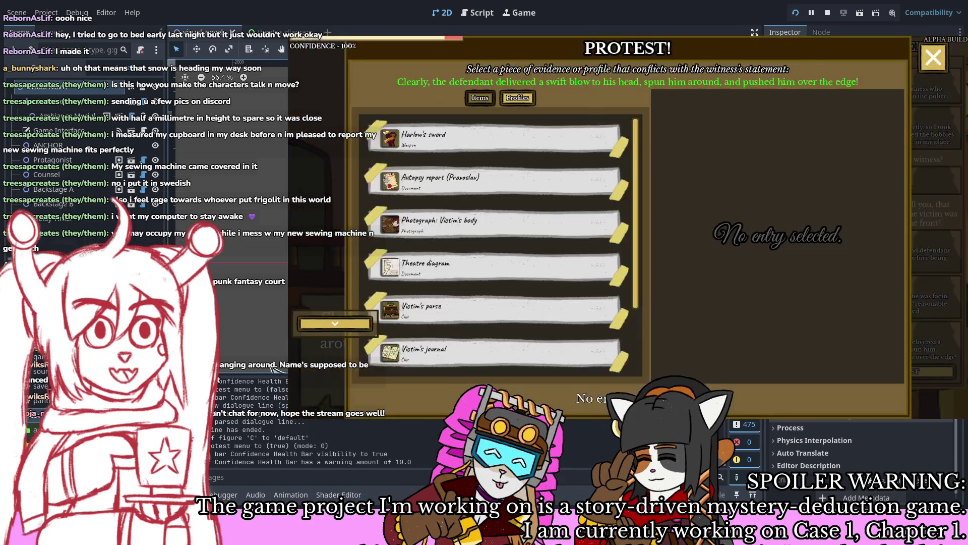
scroll(497, 245, down, 2)
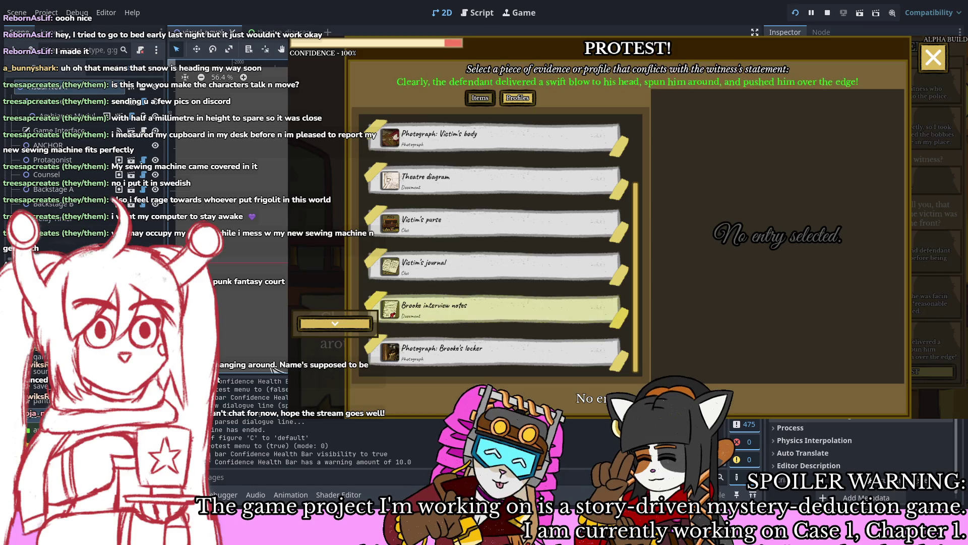
scroll(497, 245, up, 2)
click(497, 179)
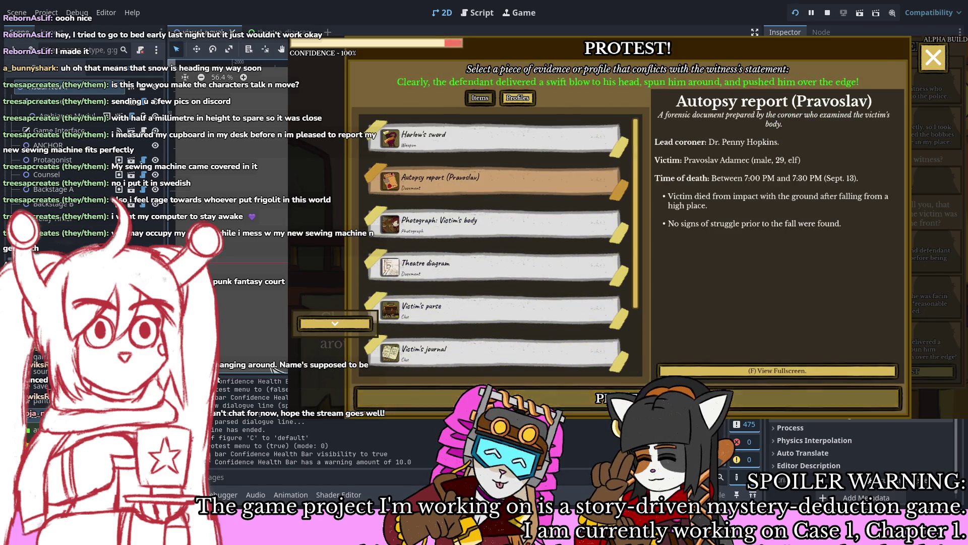
key(Return)
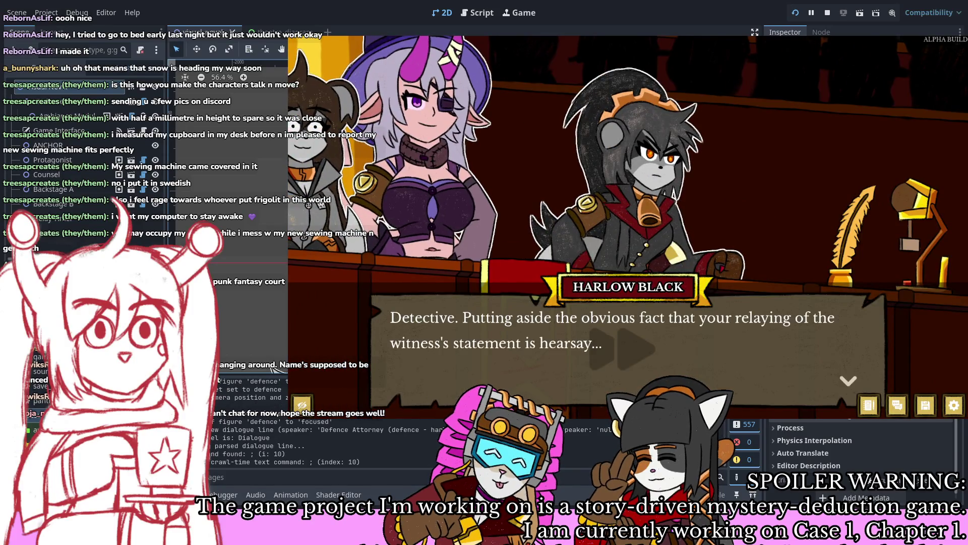
Step: Advance the Harlow–Calvin Barnett exchange that follows the autopsy report presentation
key(Return)
key(Return)
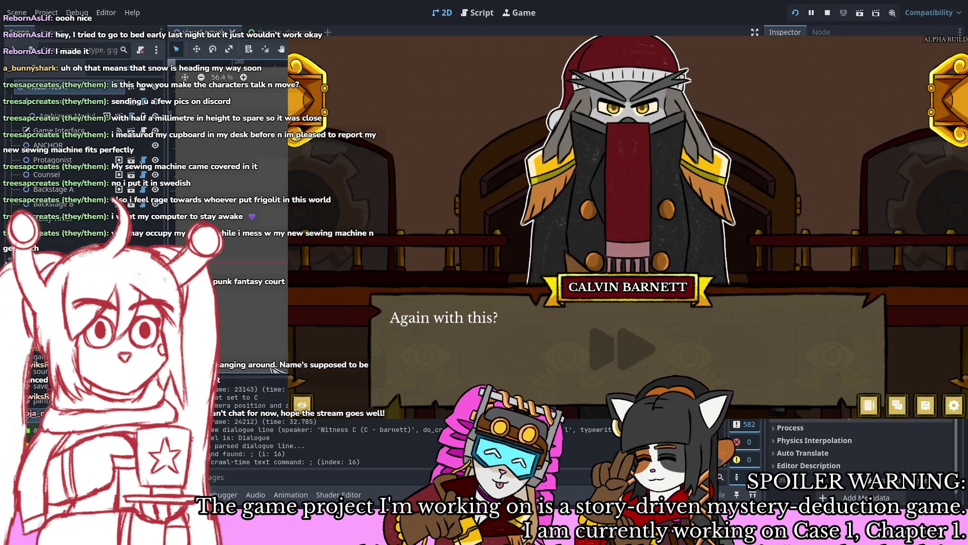
key(Return)
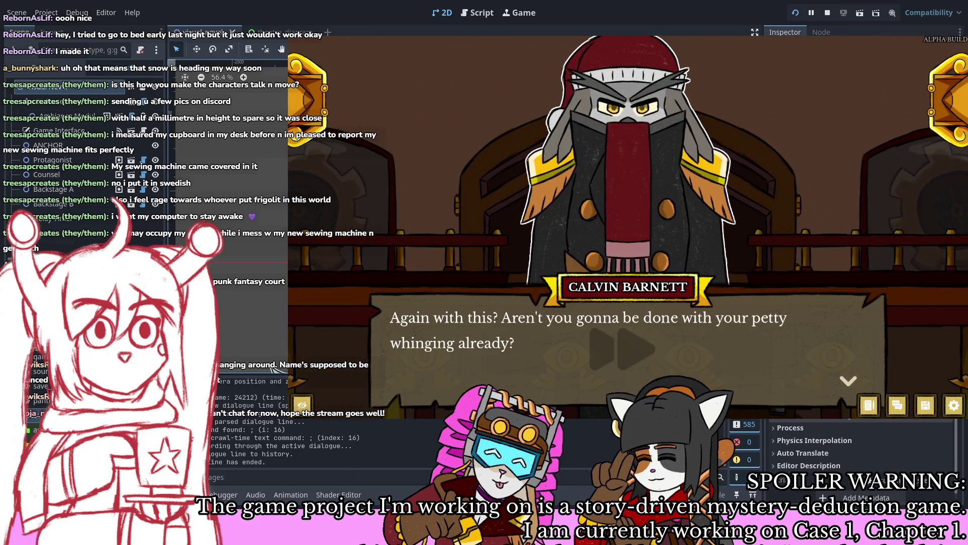
key(Return)
key(Return)
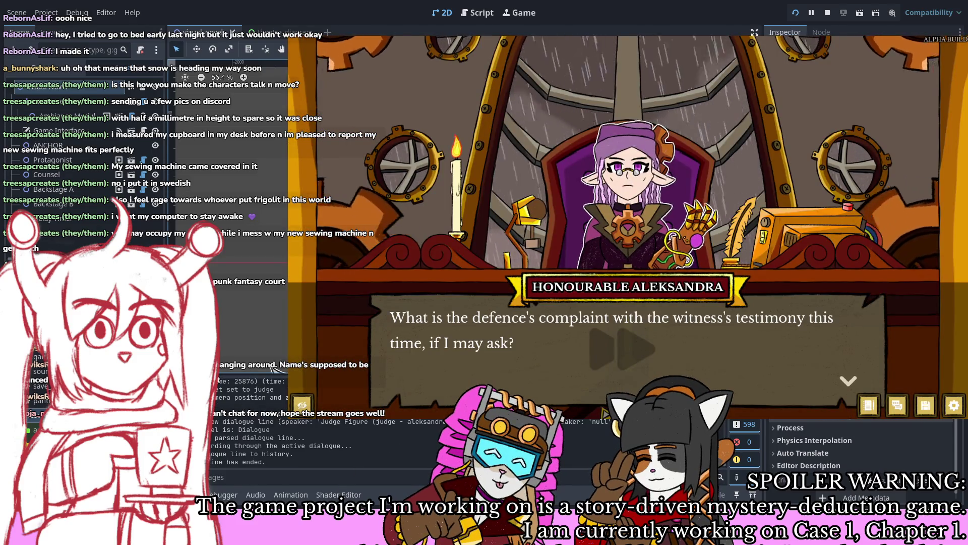
key(Return)
key(Return)
key(Return)
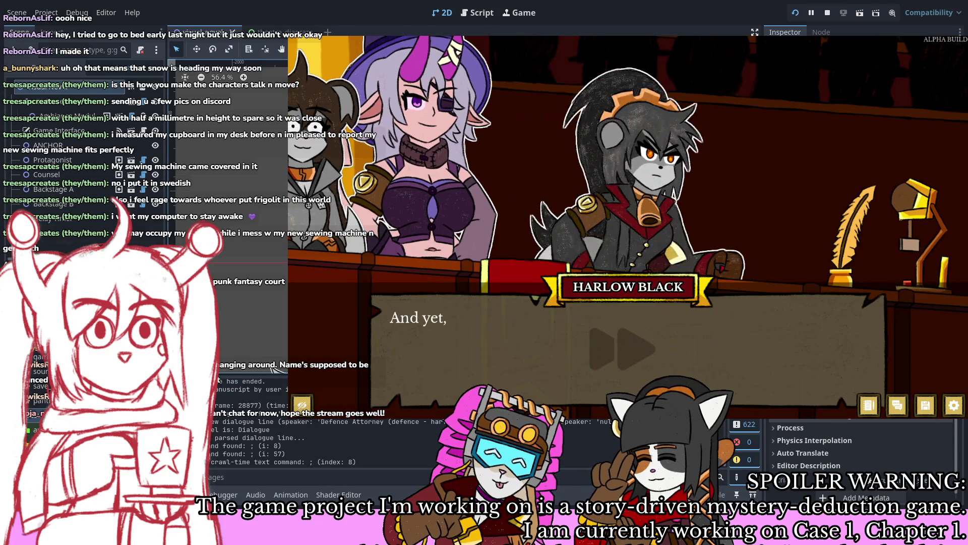
key(Return)
key(Return)
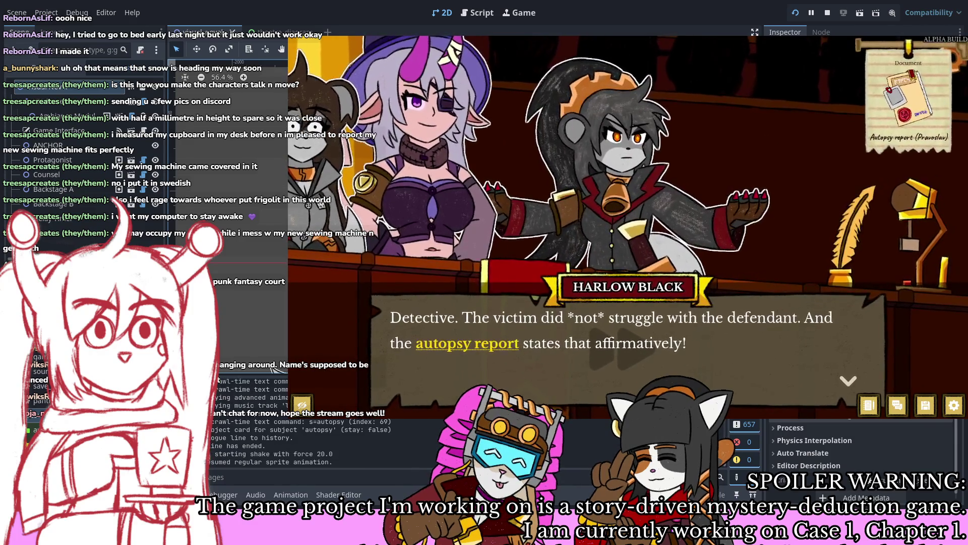
key(Return)
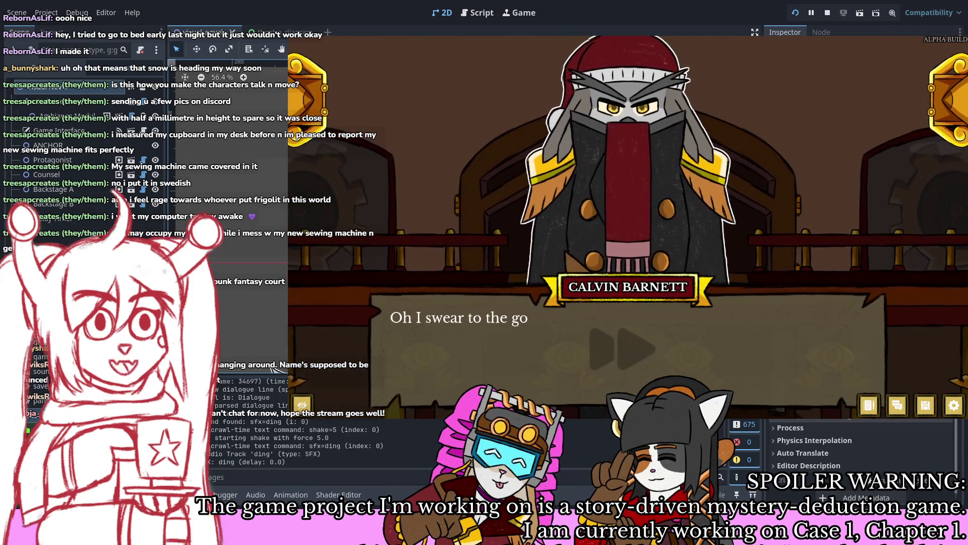
key(Return)
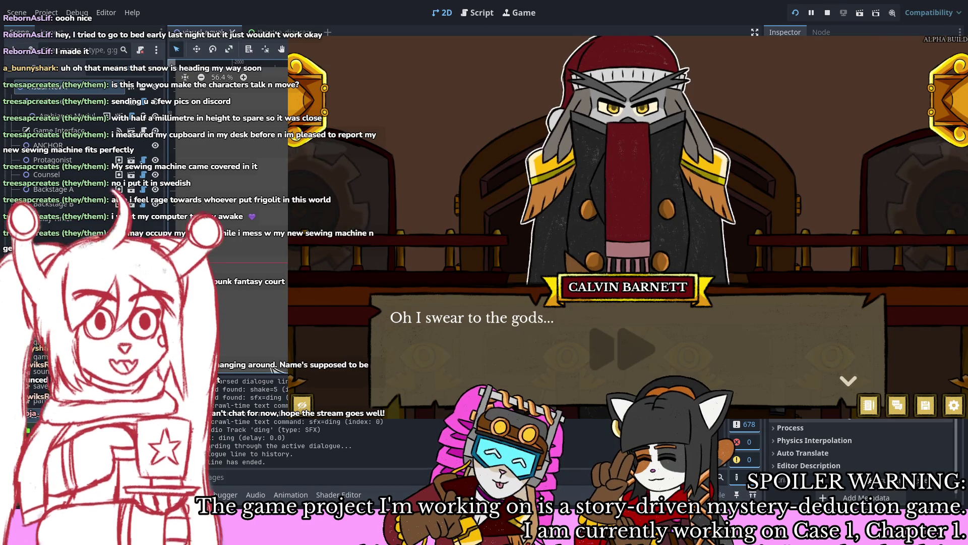
key(Return)
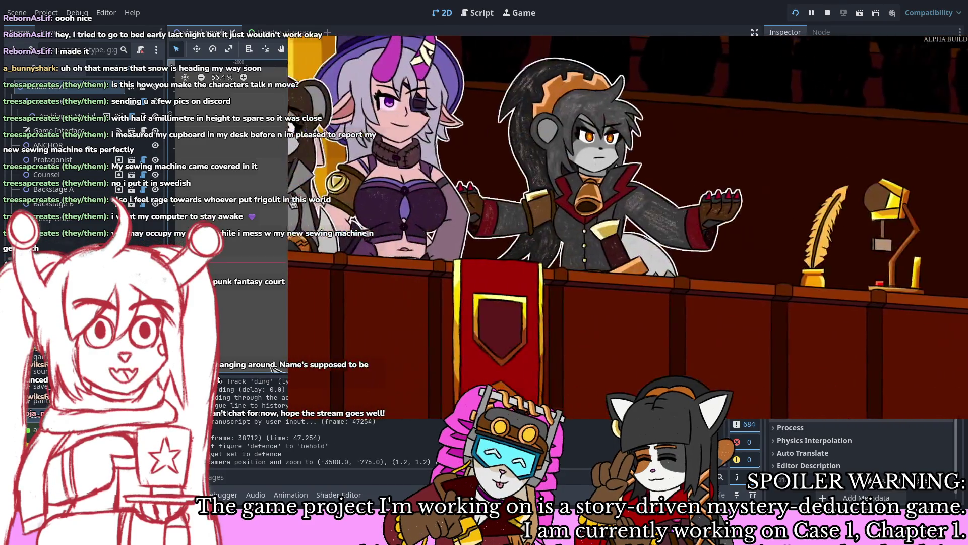
key(Return)
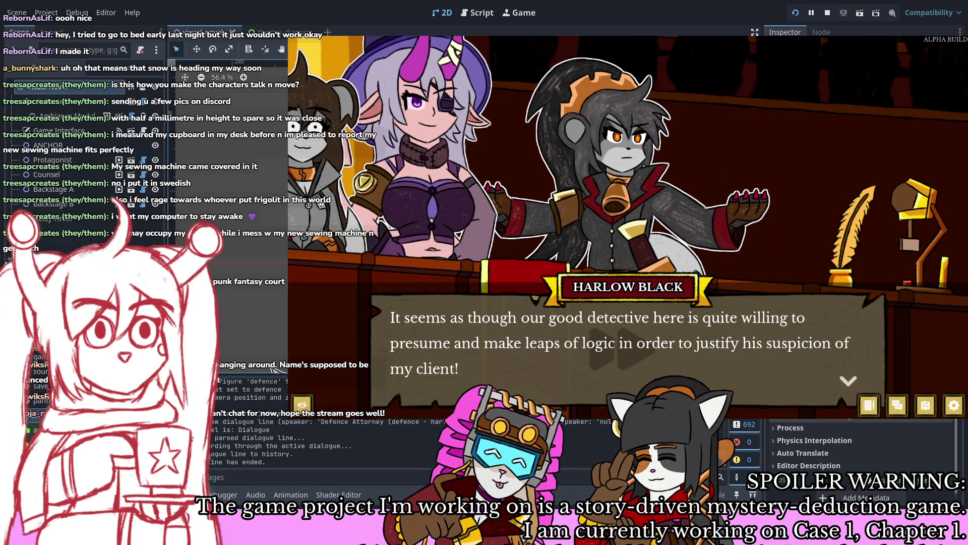
key(Return)
key(Return)
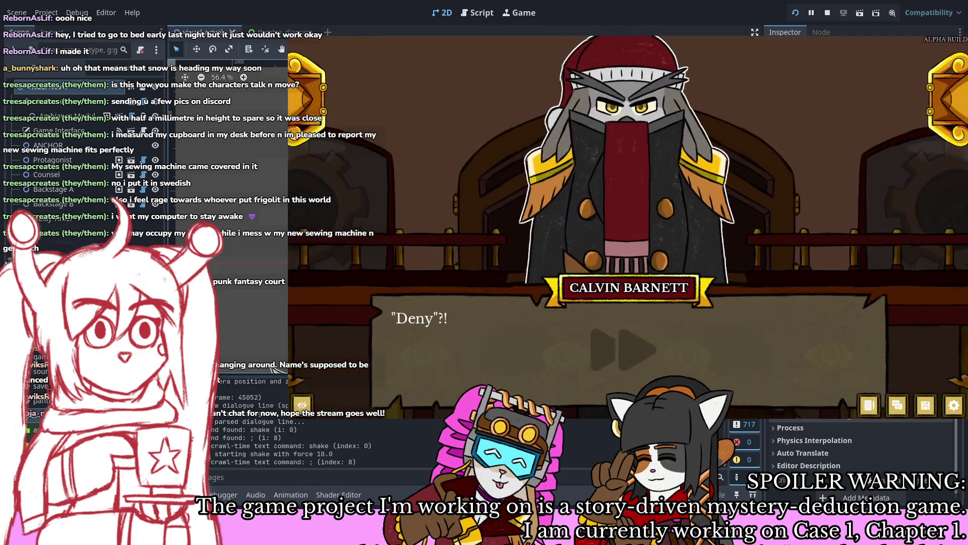
Step: Check the dialogue history log, then finish Calvin's reply and his next line
key(Return)
key(h)
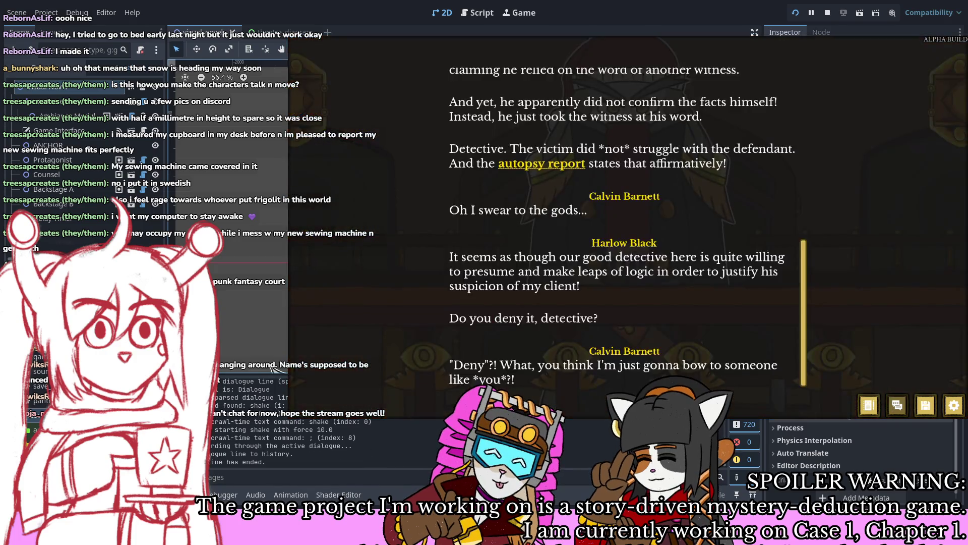
key(h)
key(Return)
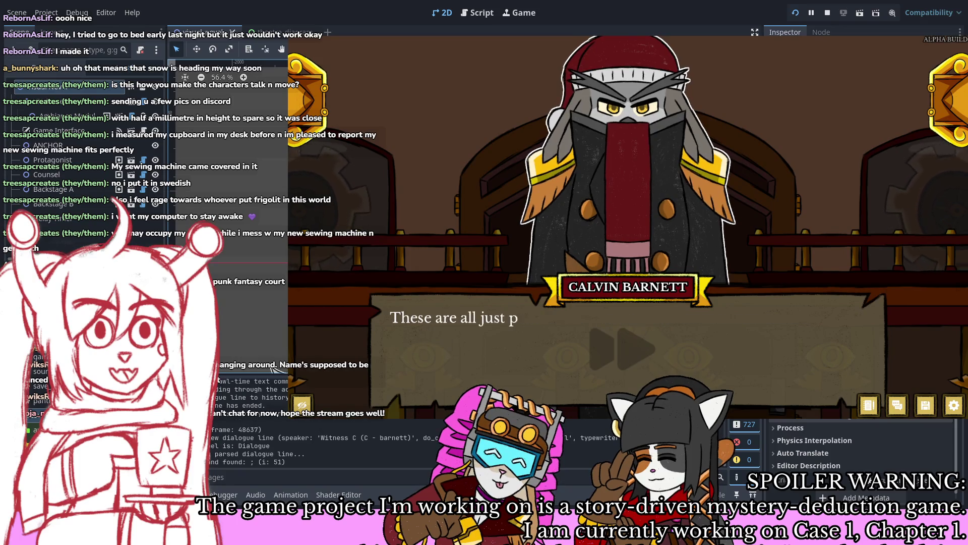
key(Return)
key(Return)
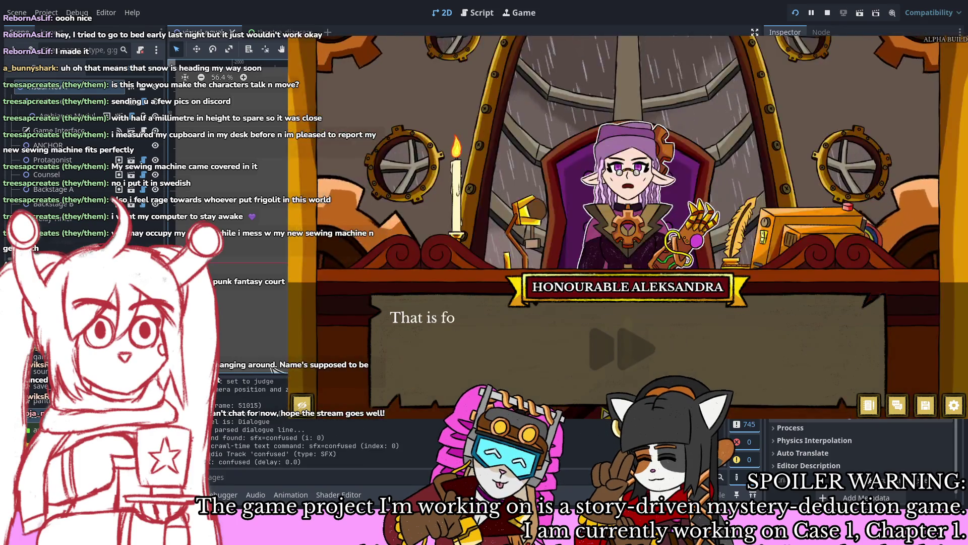
key(Return)
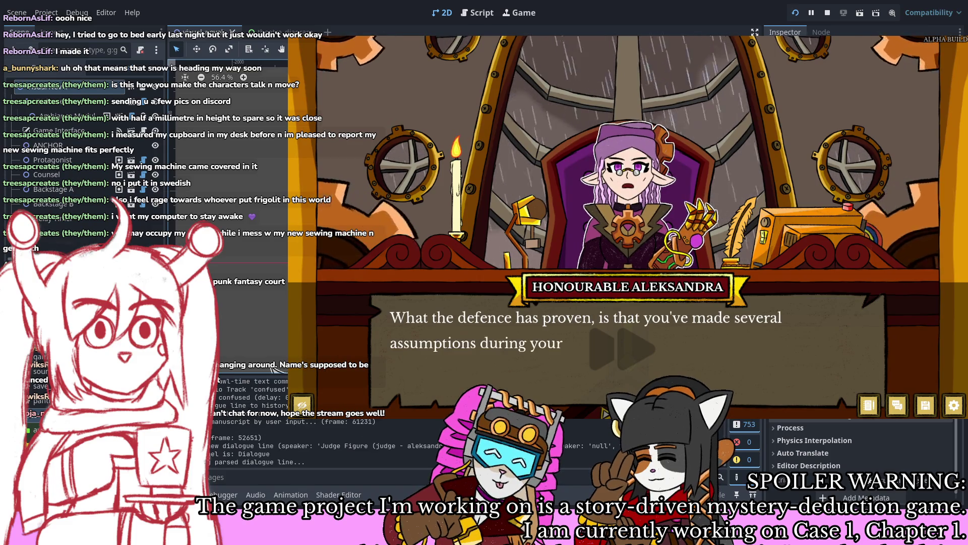
Step: Advance through Aleksandra, Bellman, Barnett, Harlow, Mathilde and Brooke's lines to the judge's response
key(Return)
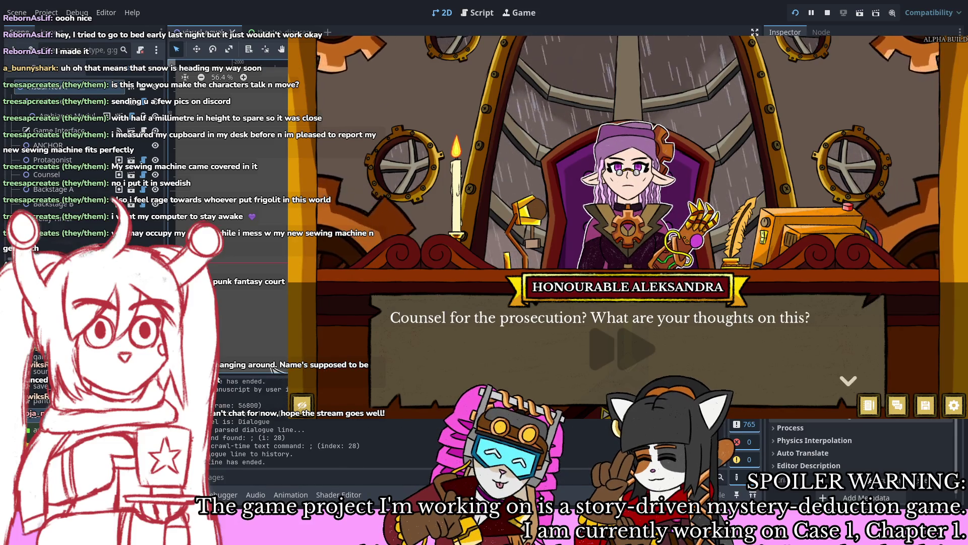
key(Return)
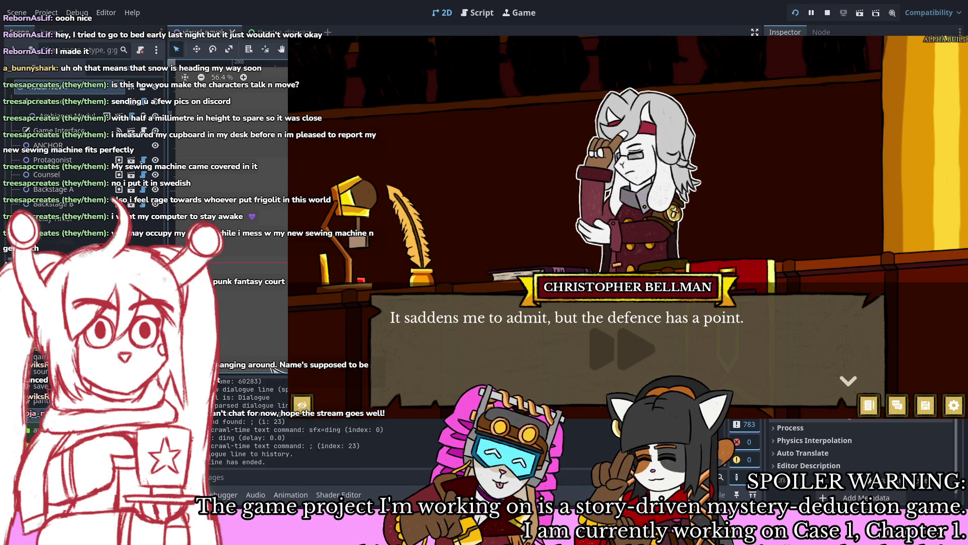
key(Return)
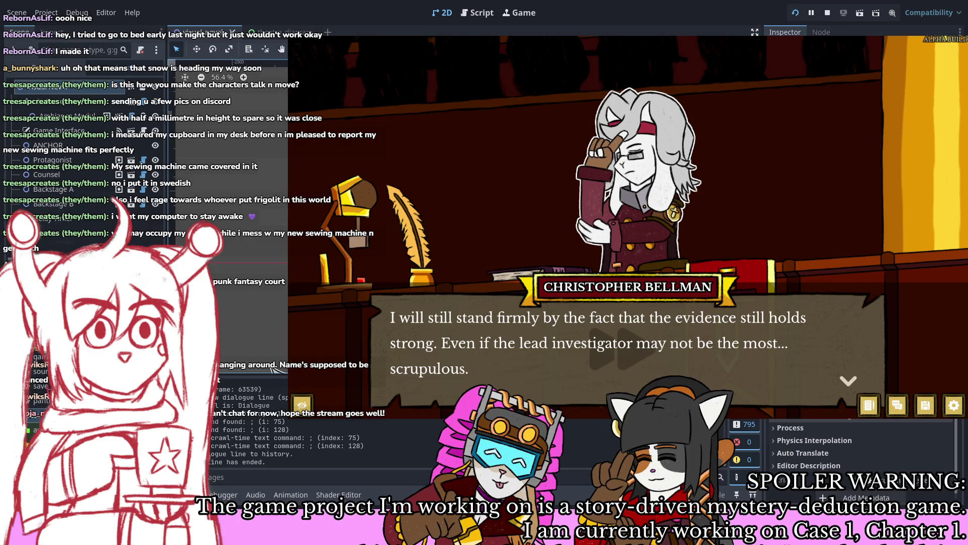
key(Return)
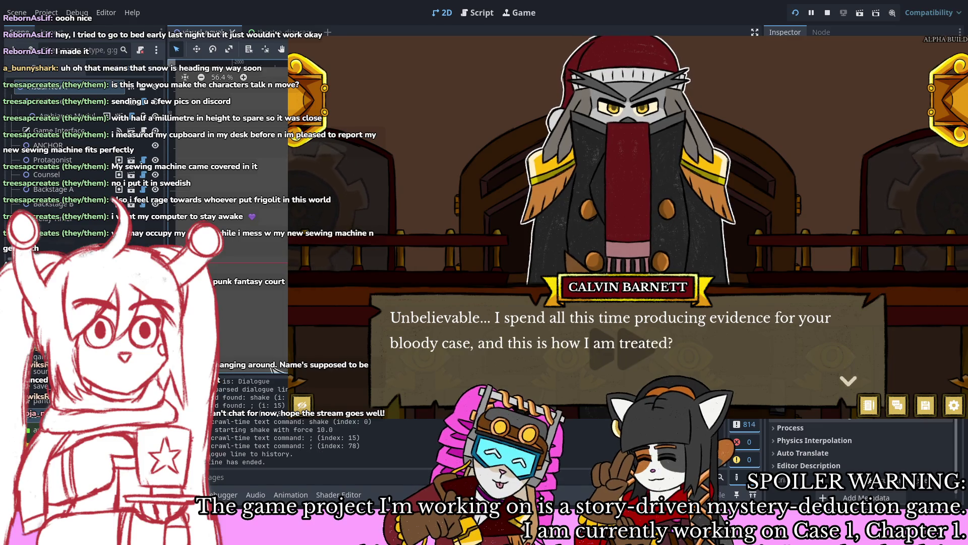
key(Return)
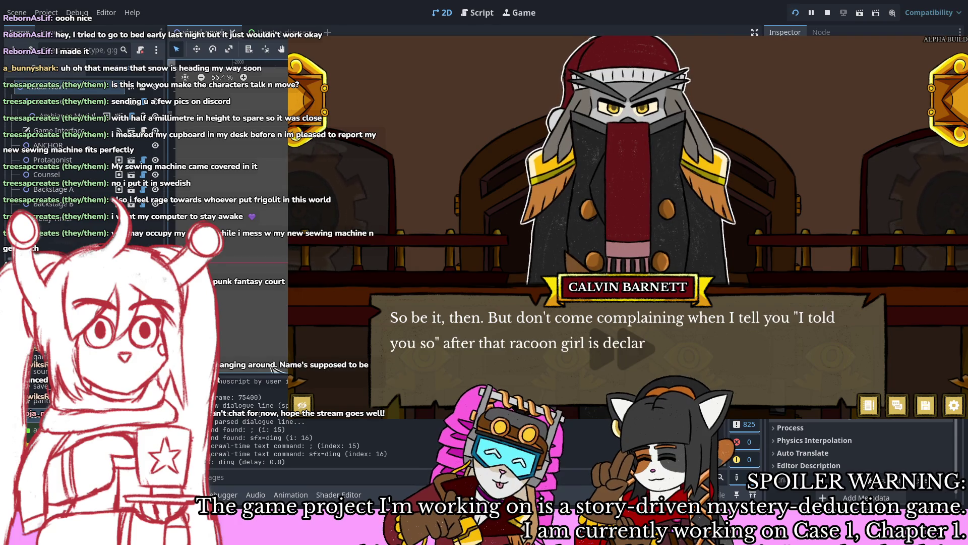
key(Return)
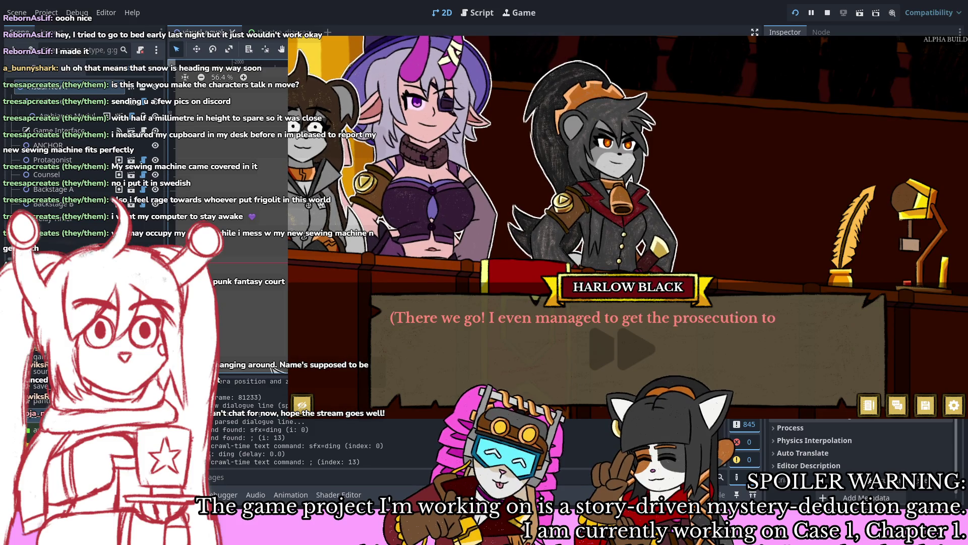
key(Return)
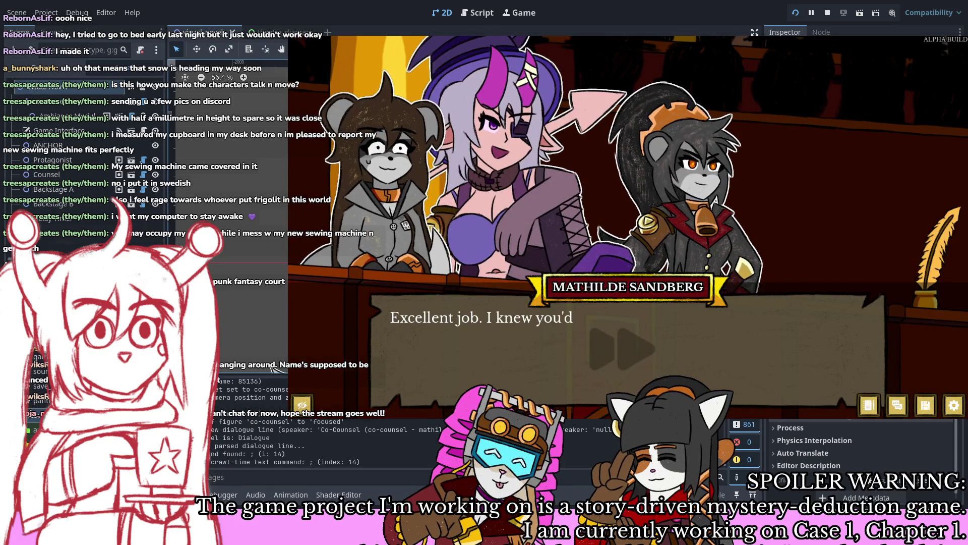
key(Return)
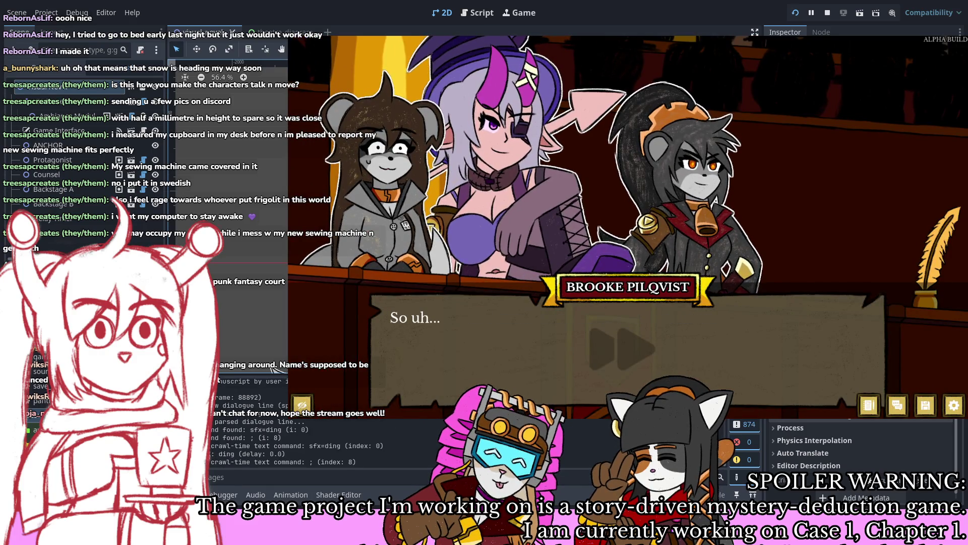
key(Return)
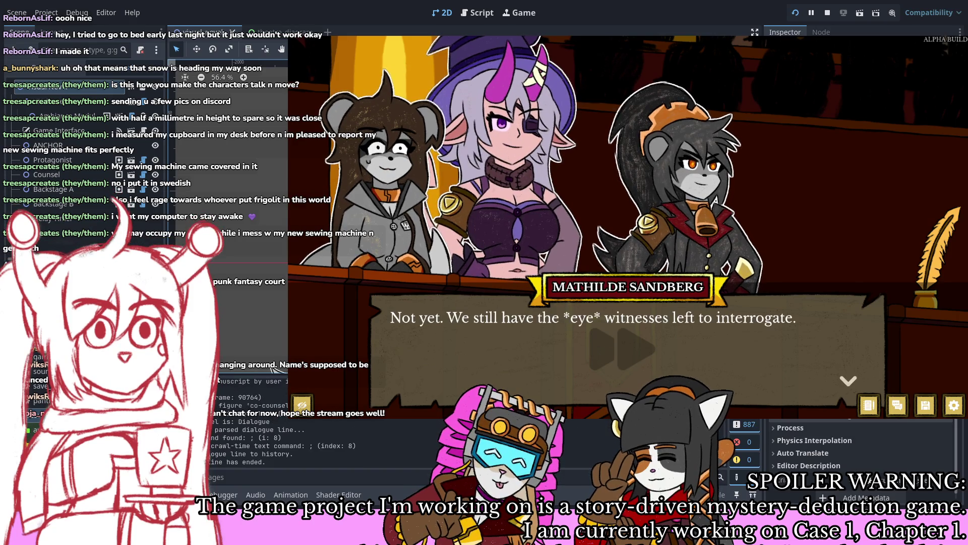
key(Return)
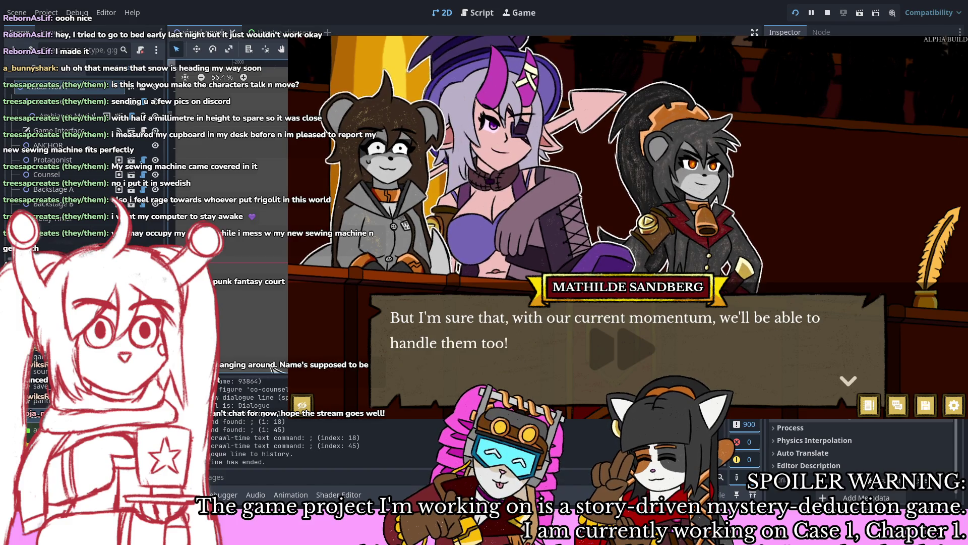
key(Return)
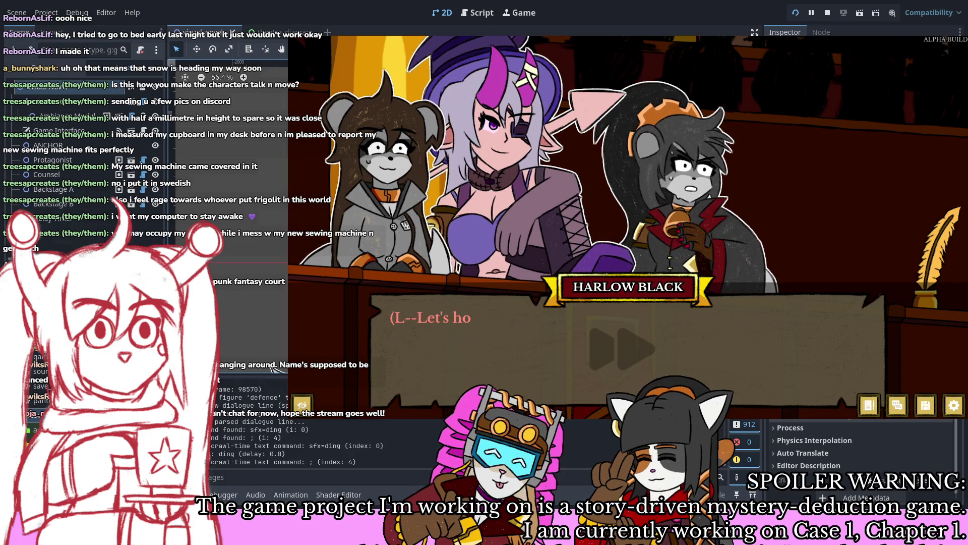
key(Return)
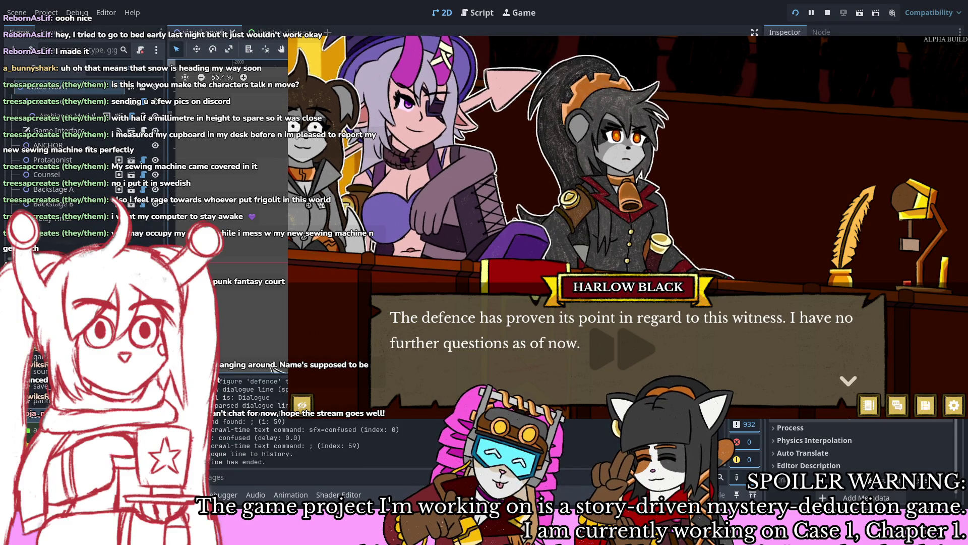
key(Return)
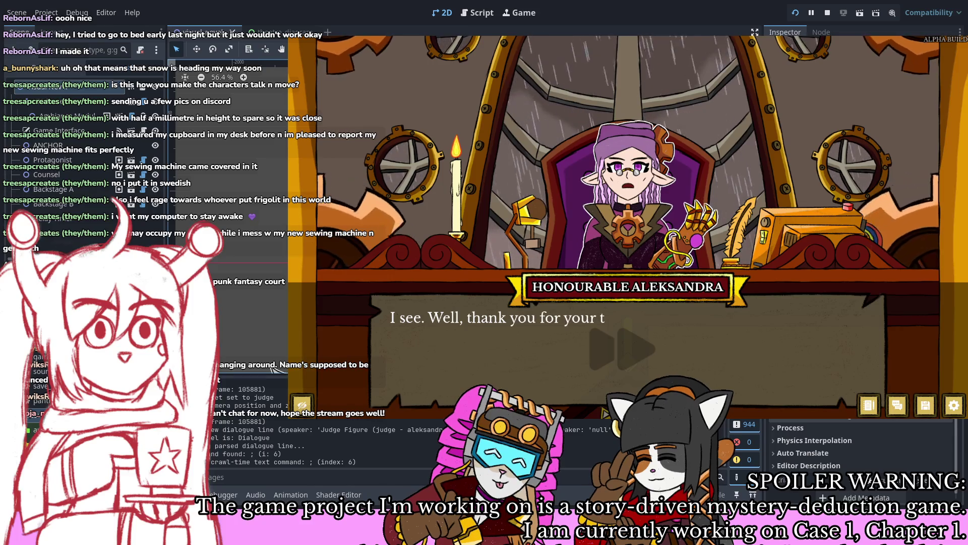
Step: Advance through Barnett's retort, Bellman's dismissal and the judge's instruction to Bellman's recess request
key(Return)
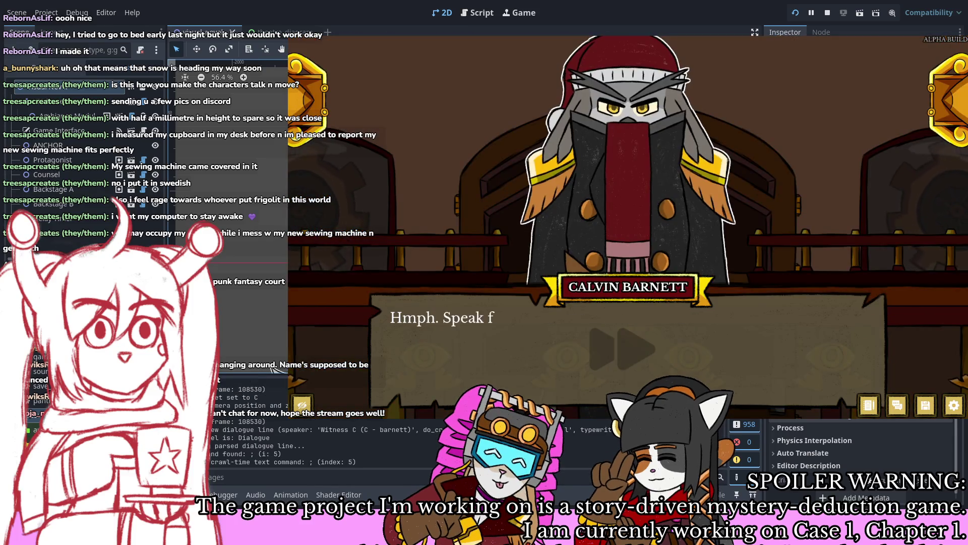
key(Return)
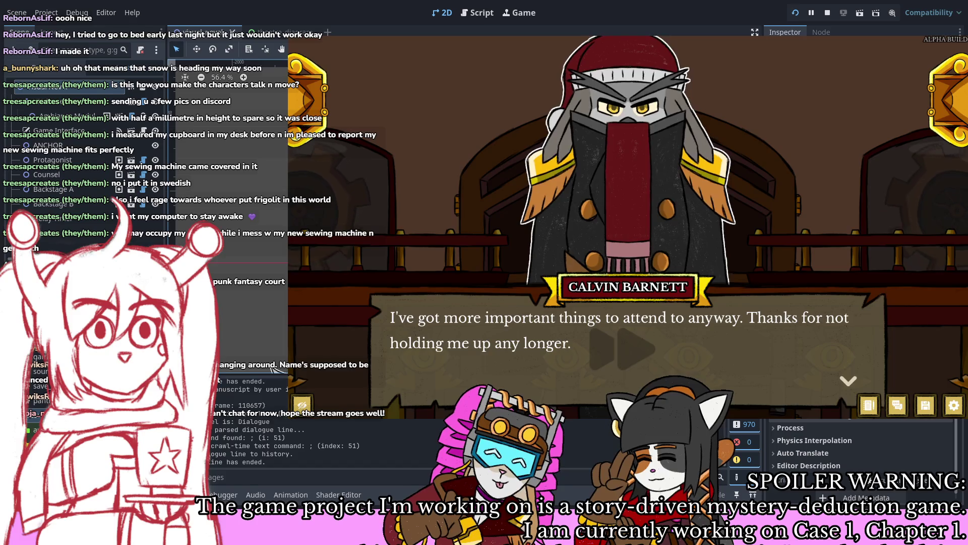
key(Return)
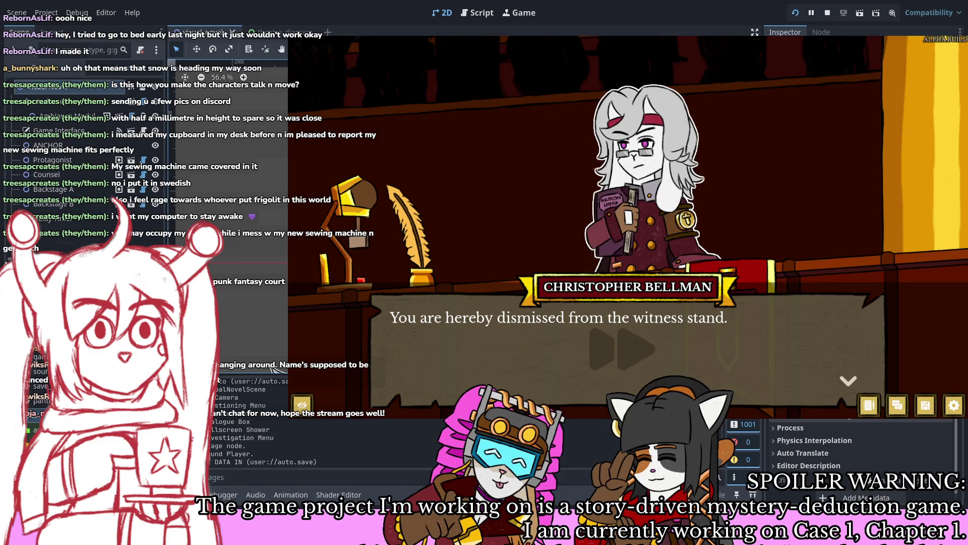
key(Return)
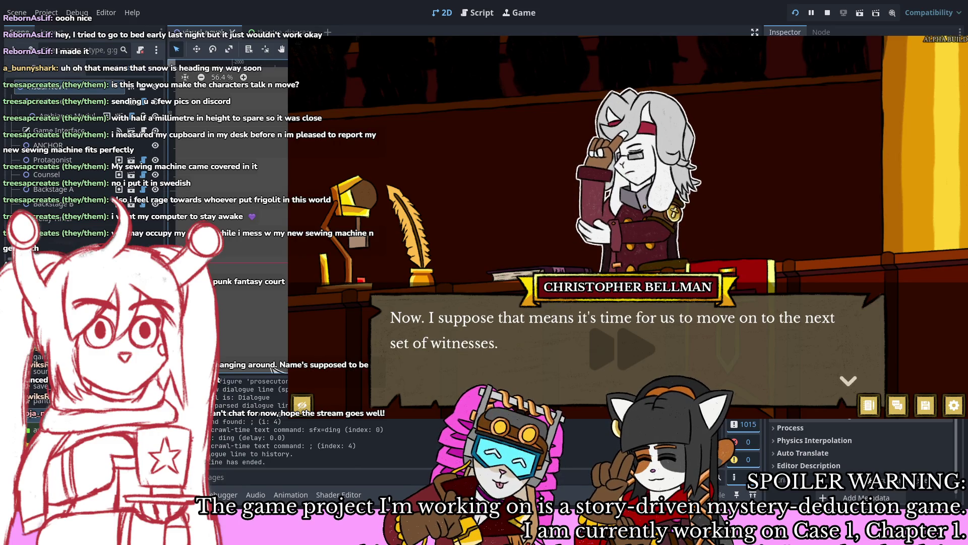
key(Return)
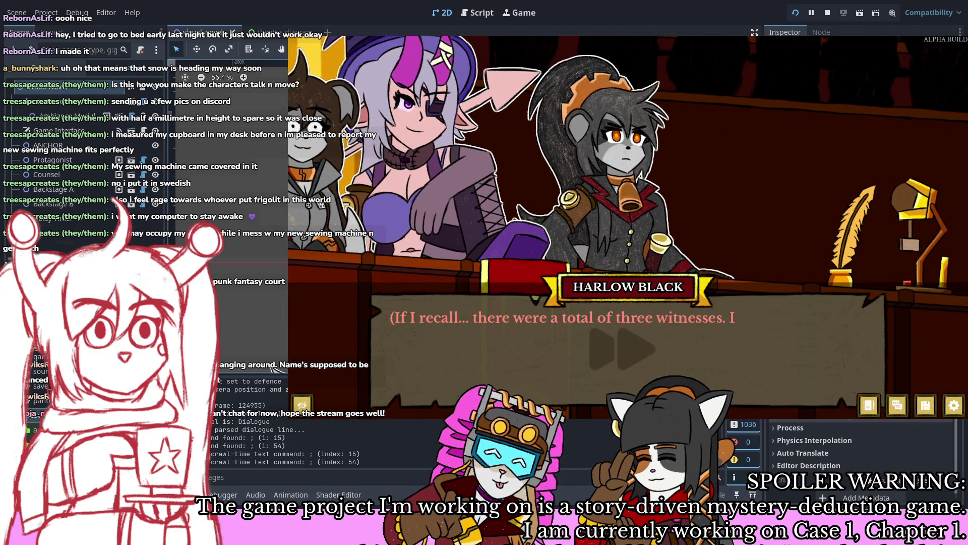
key(Return)
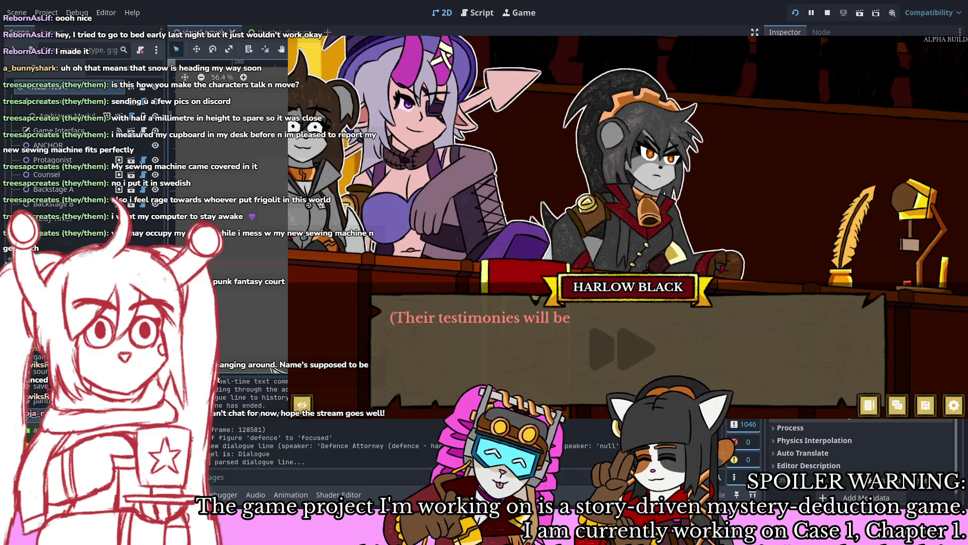
key(Return)
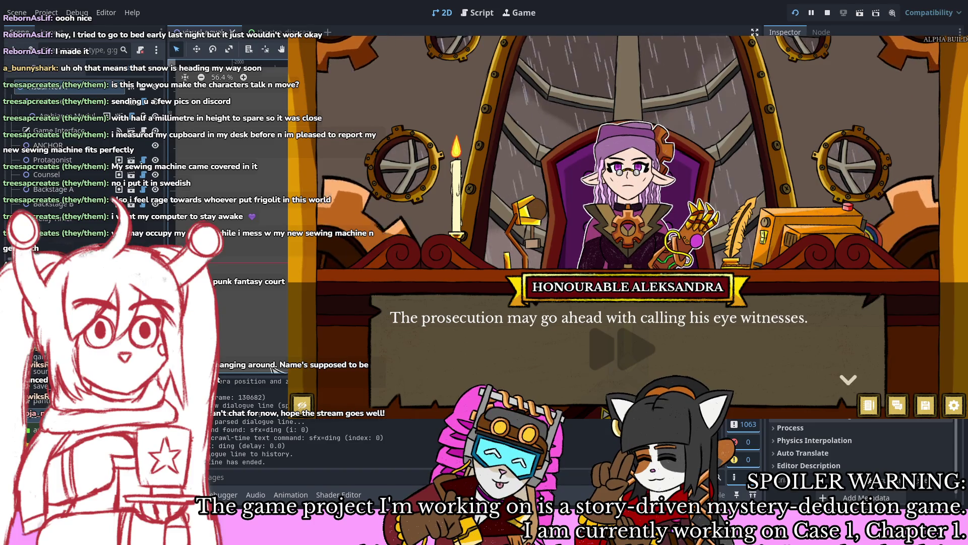
key(Return)
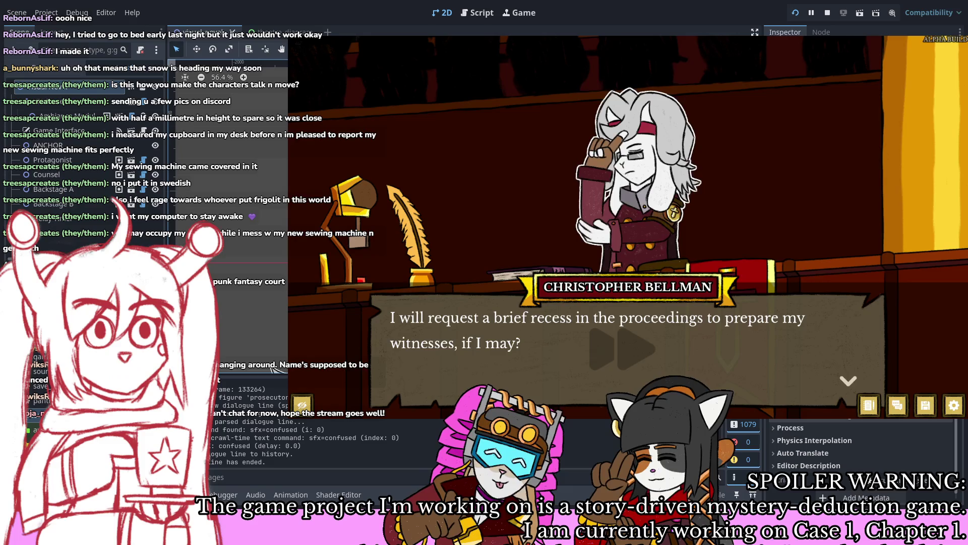
key(space)
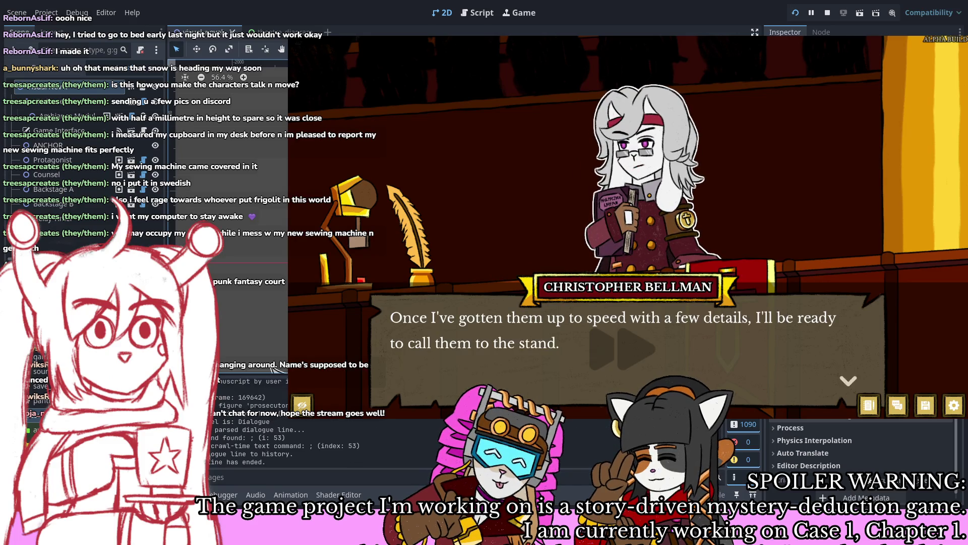
key(space)
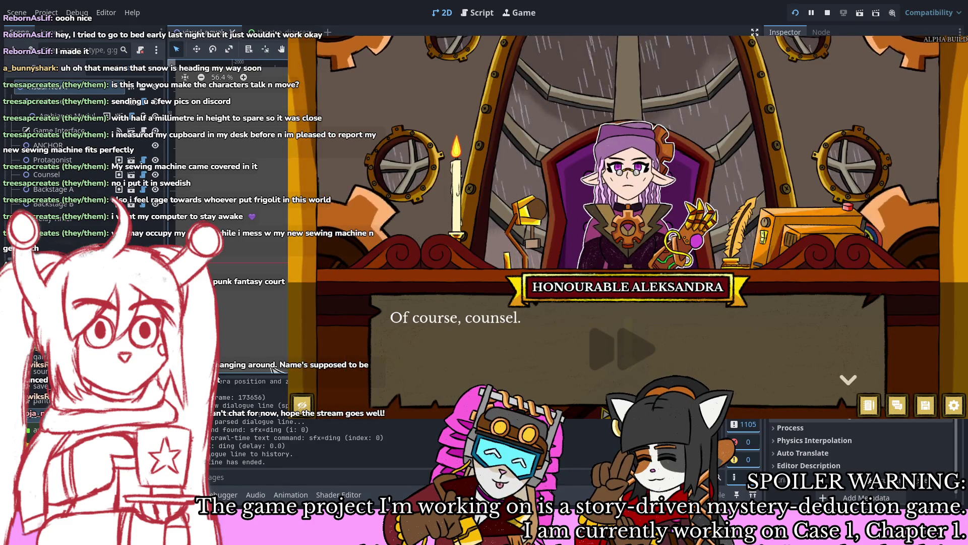
Step: Advance the dialogue to Aleksandra's reply to the recess request
key(space)
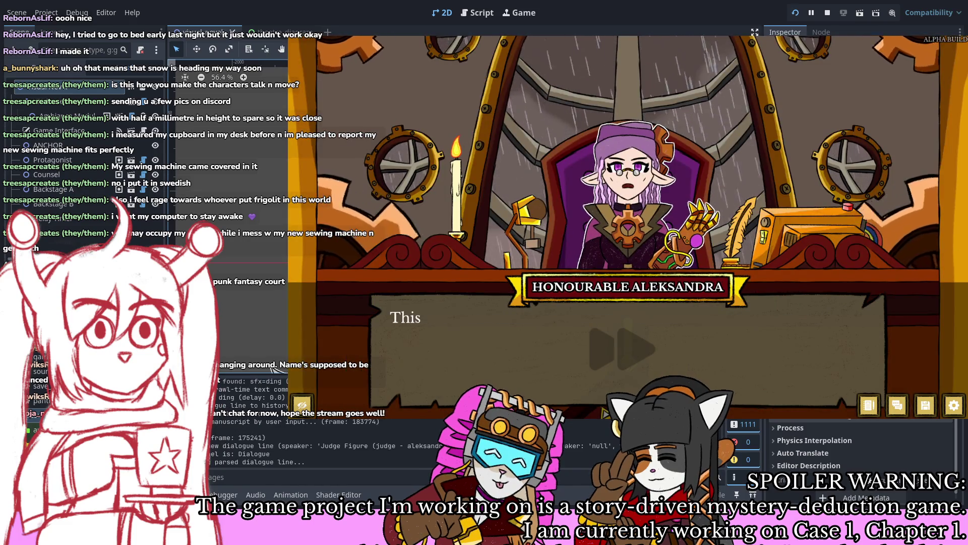
key(space)
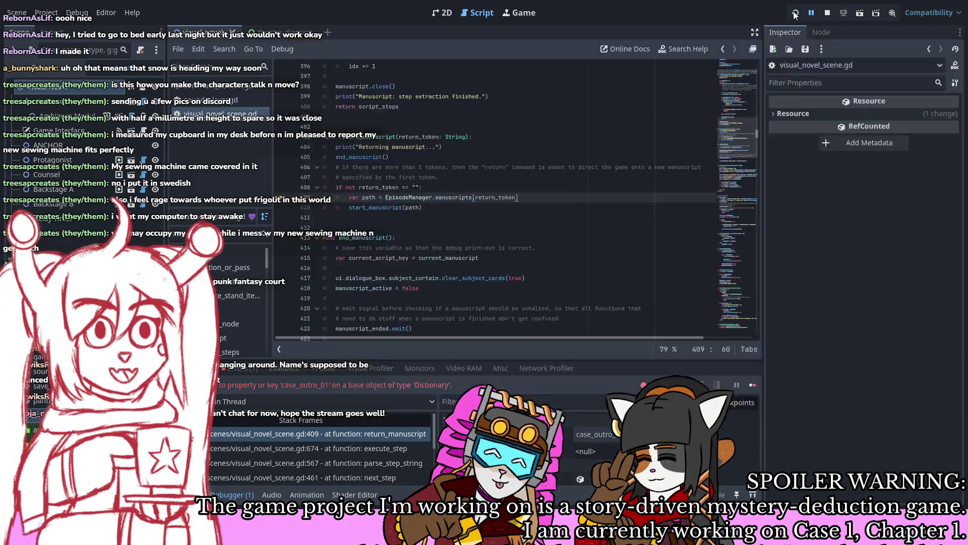
Step: Object to the final testimony statement by presenting the Autopsy report
click(779, 142)
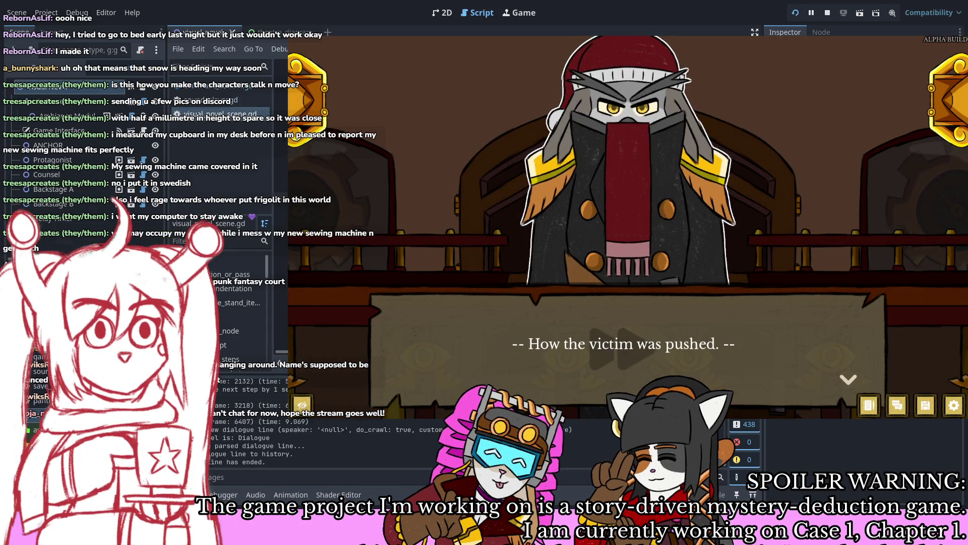
key(Return)
key(Left)
key(e)
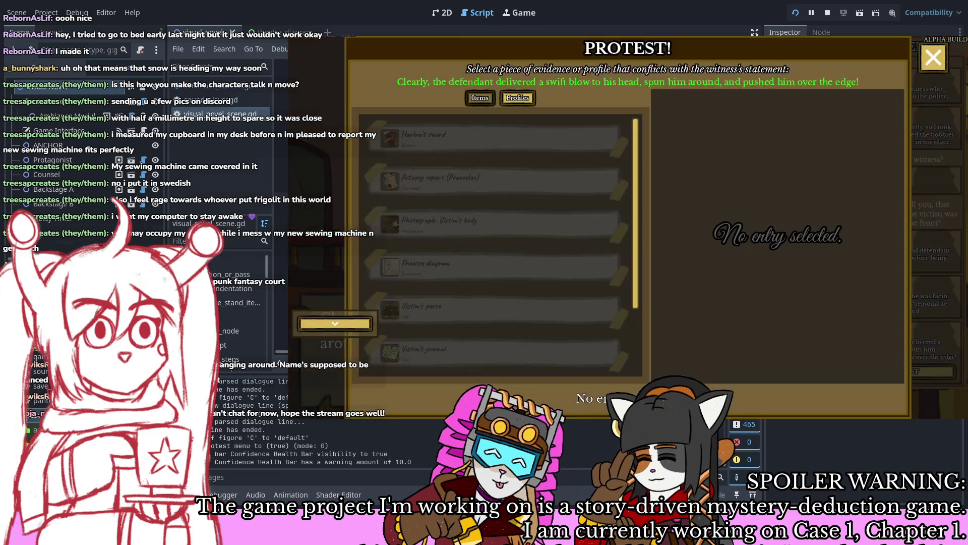
key(Down)
key(Return)
key(Return)
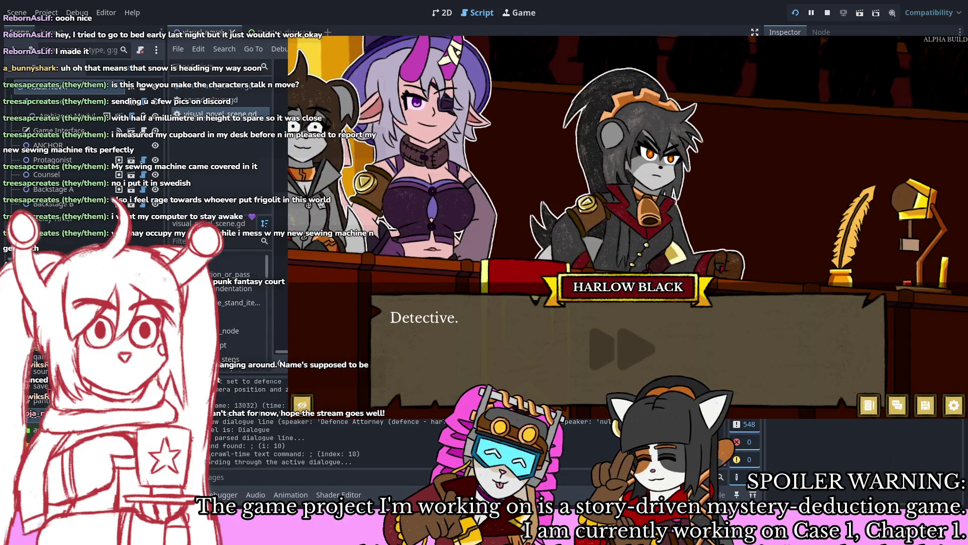
Step: Advance through Harlow's argument, Calvin Barnett's outburst and the prosecutor's reply to Harlow's aside
key(Return)
key(Return)
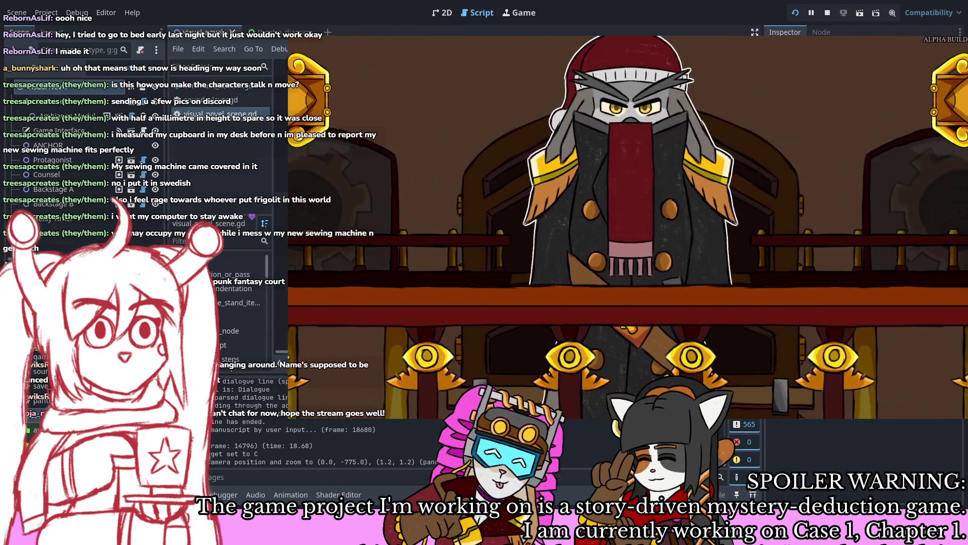
key(Return)
key(Return)
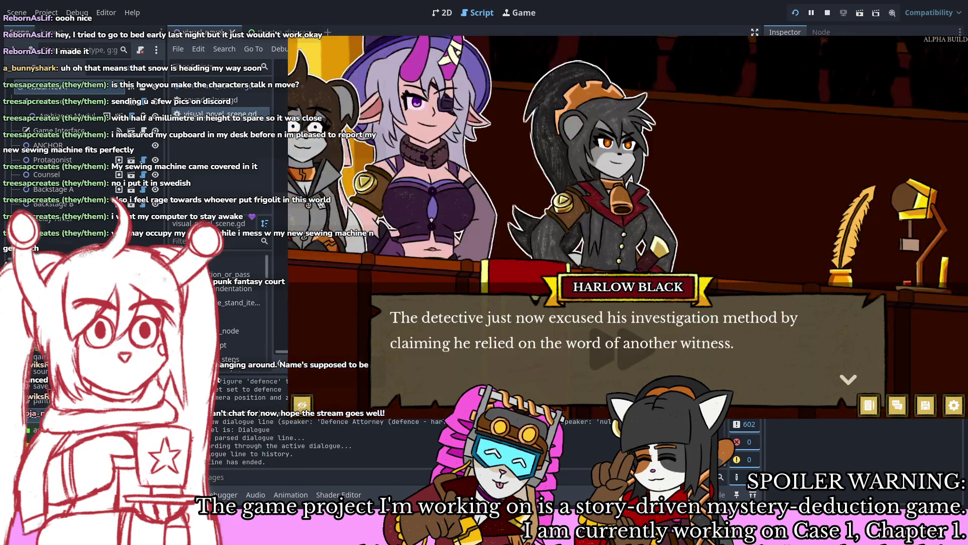
key(Return)
key(Return)
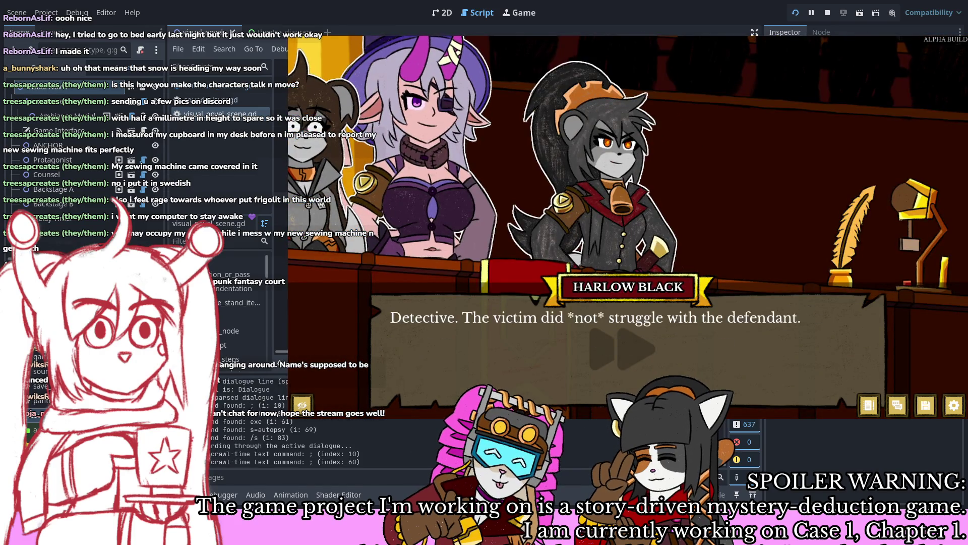
key(Return)
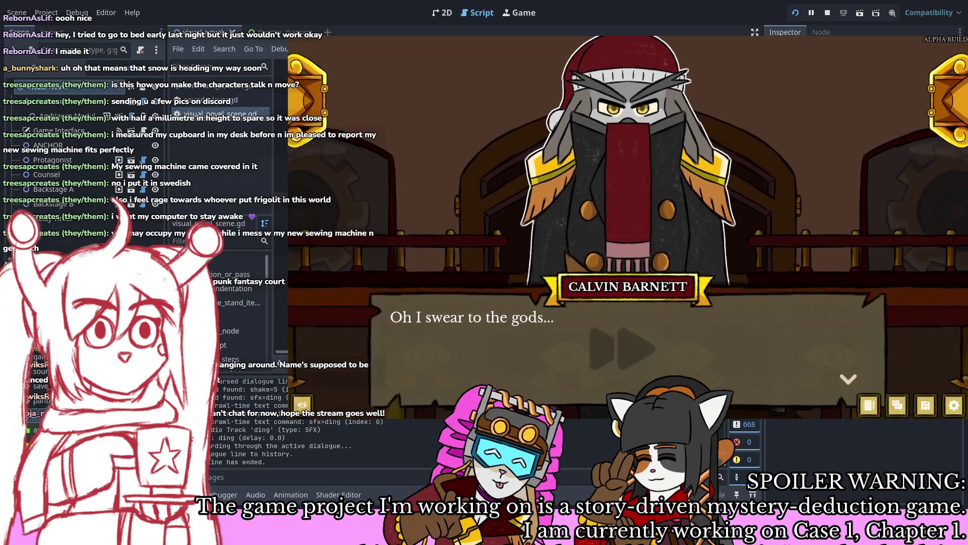
key(Return)
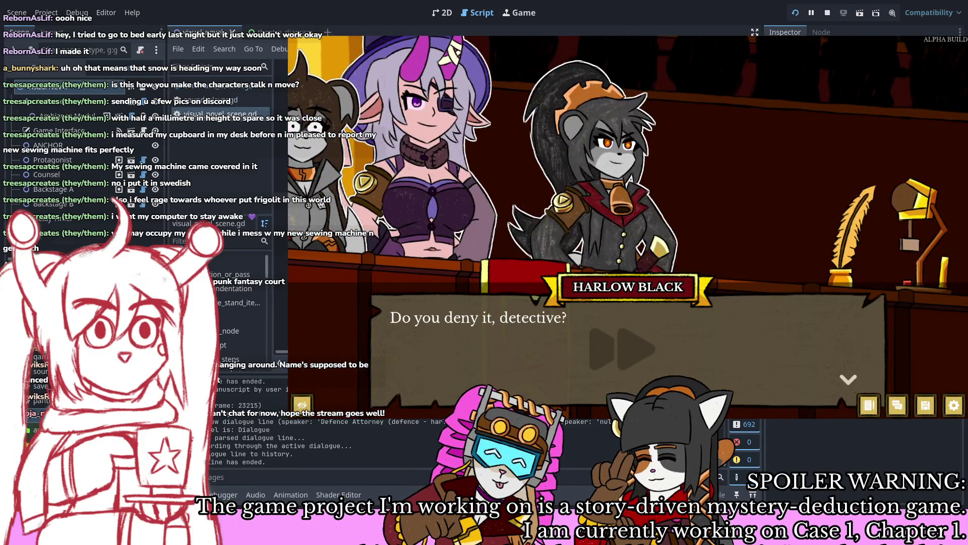
key(Return)
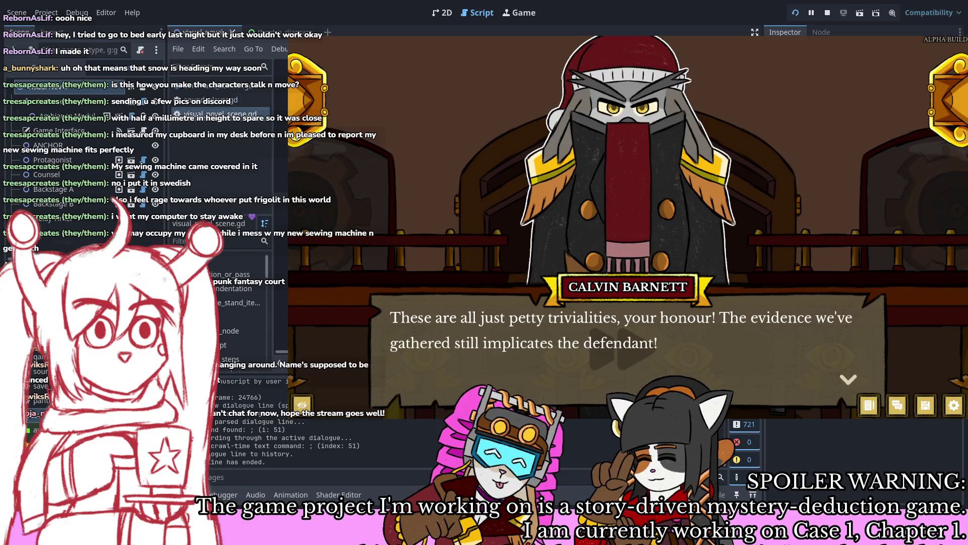
key(Return)
key(Return)
key(Return)
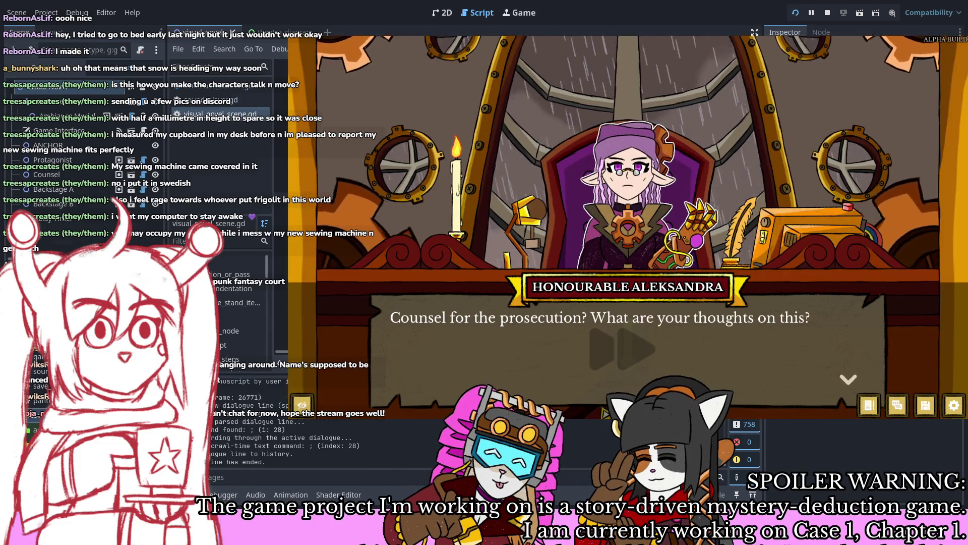
key(Return)
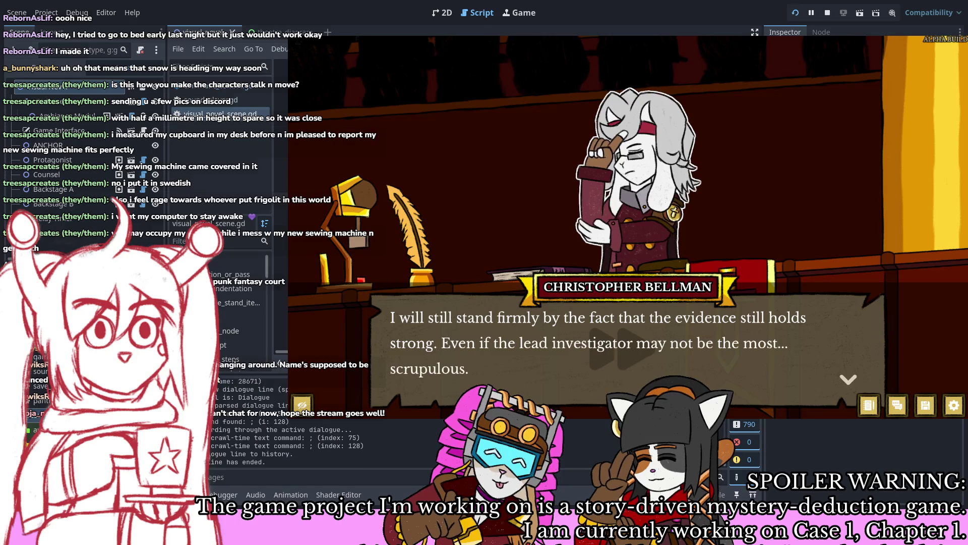
key(Return)
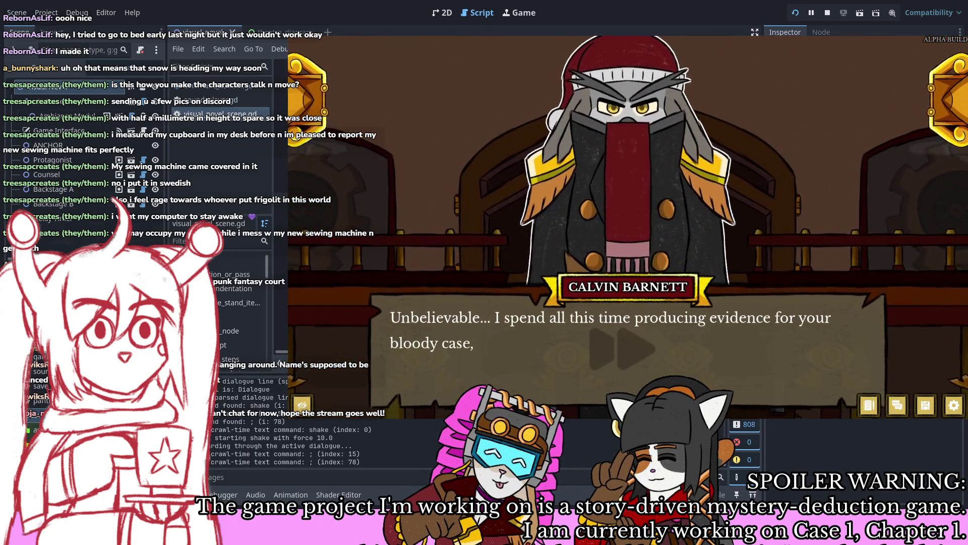
key(Return)
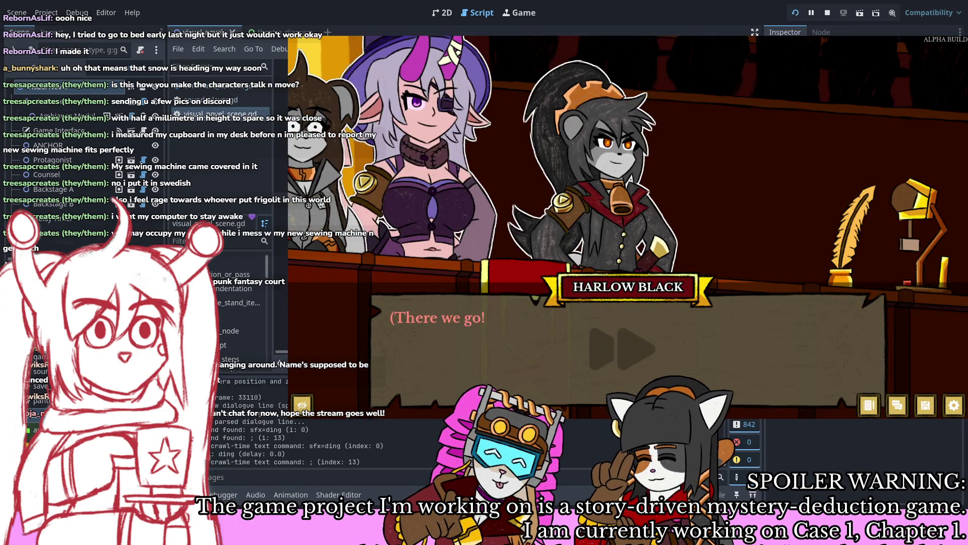
Step: Continue through Mathilde's praise, the witness dismissal and the recess request until court recesses
key(Return)
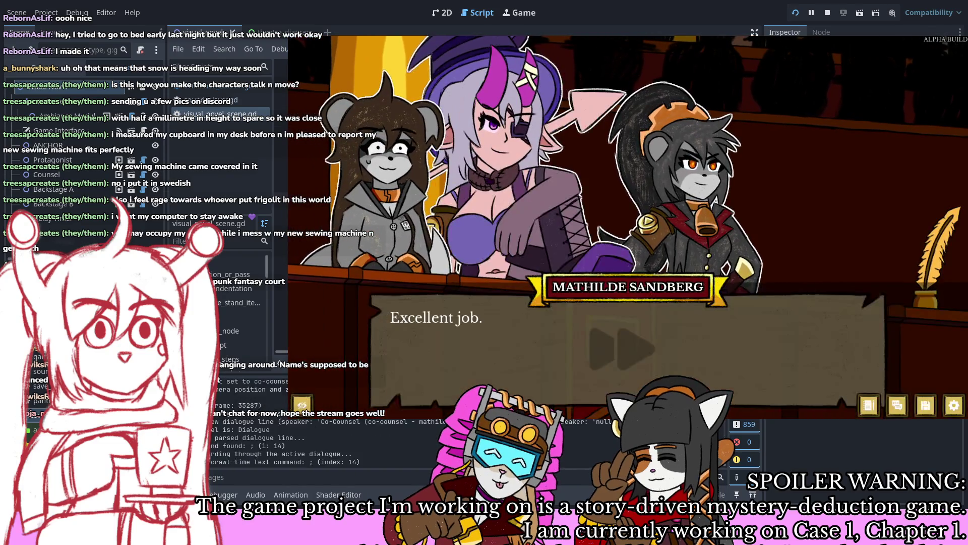
key(Return)
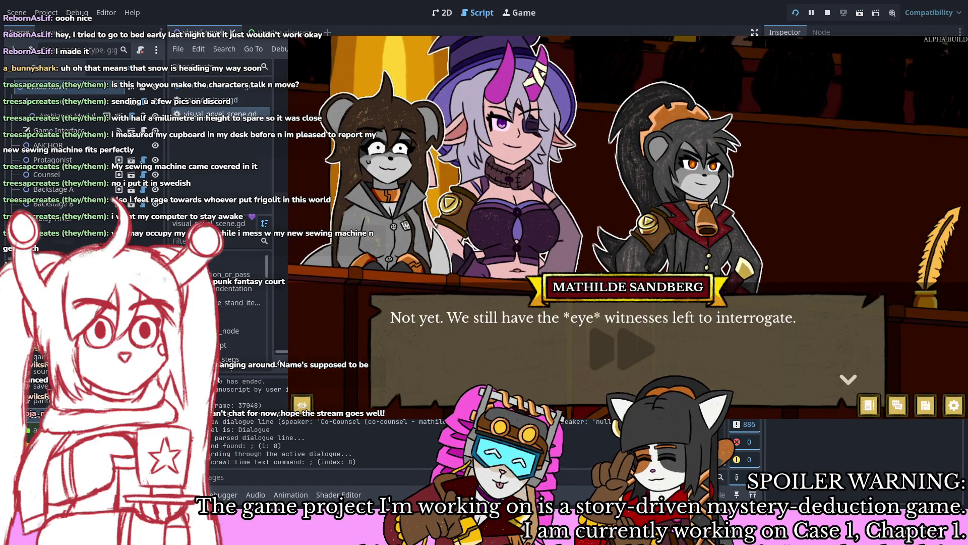
key(Return)
key(Return)
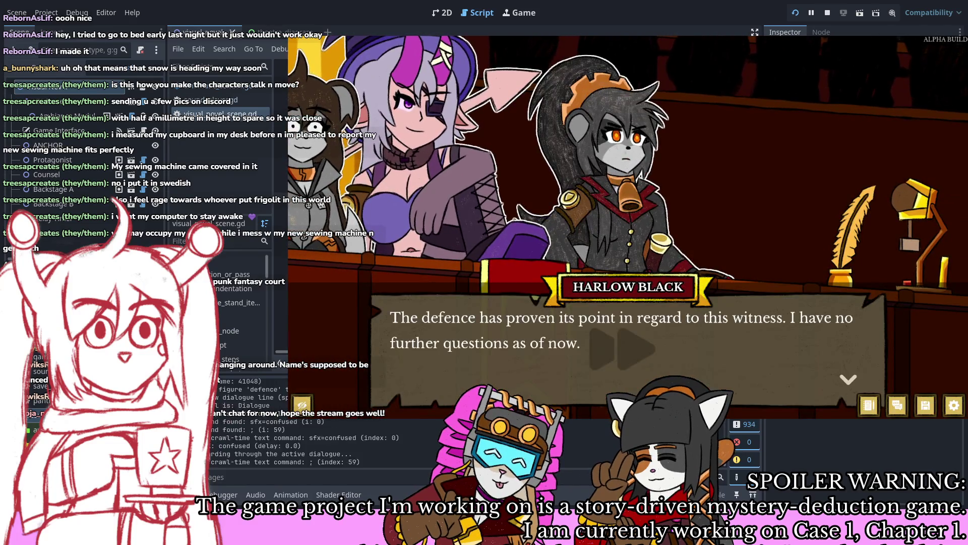
key(Return)
key(Return)
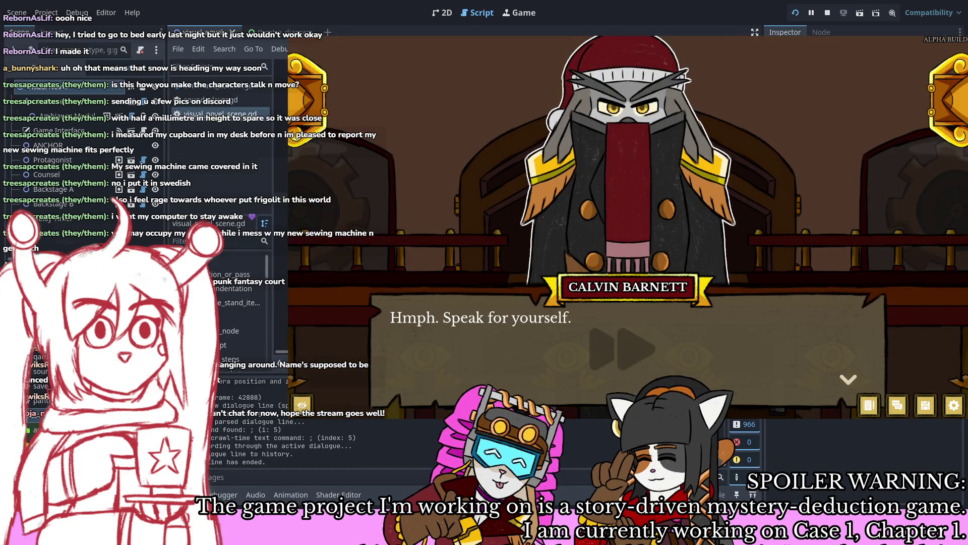
key(Return)
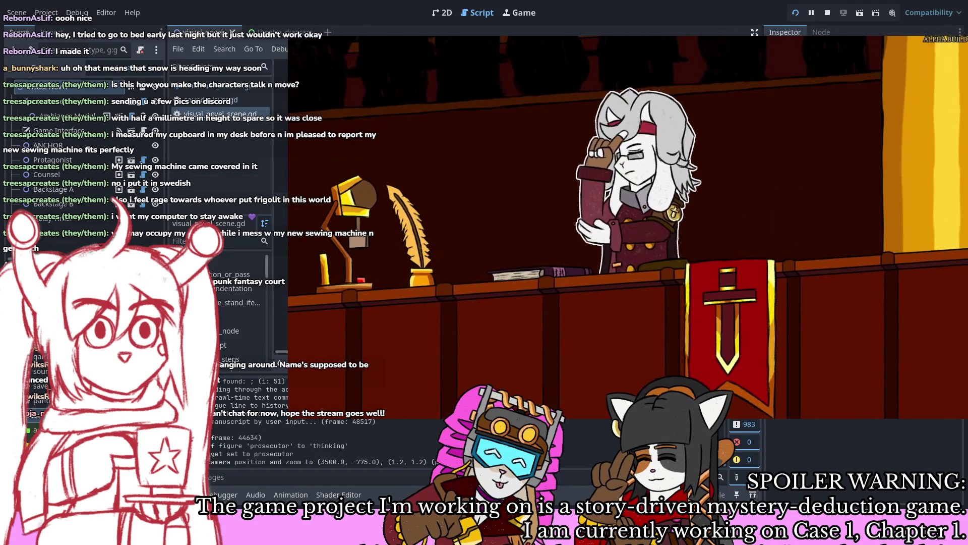
key(Return)
key(Return)
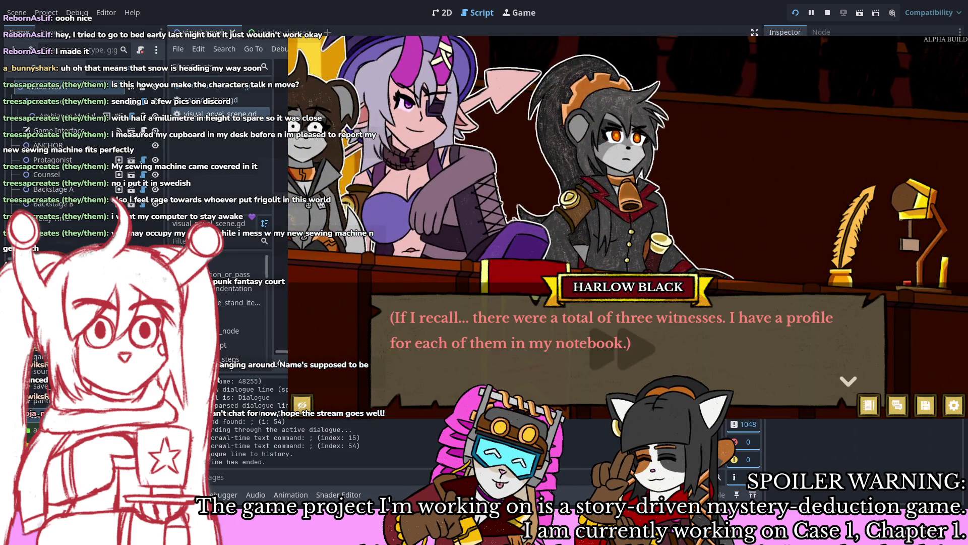
key(Return)
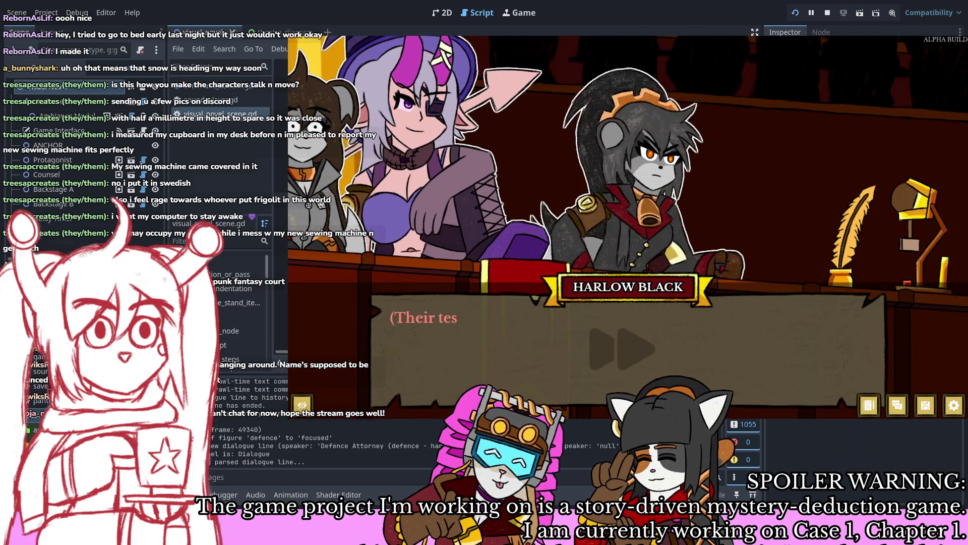
key(Return)
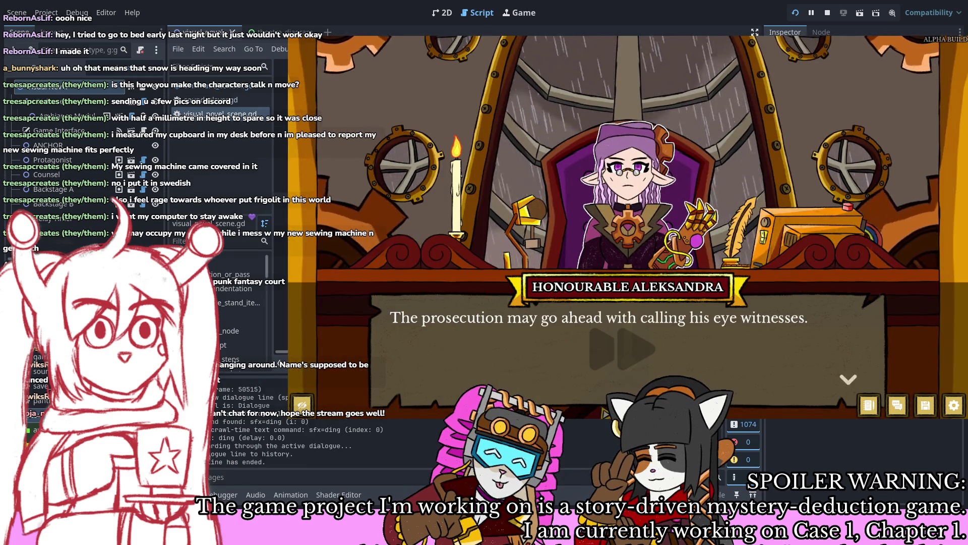
key(Return)
key(Return)
key(Return)
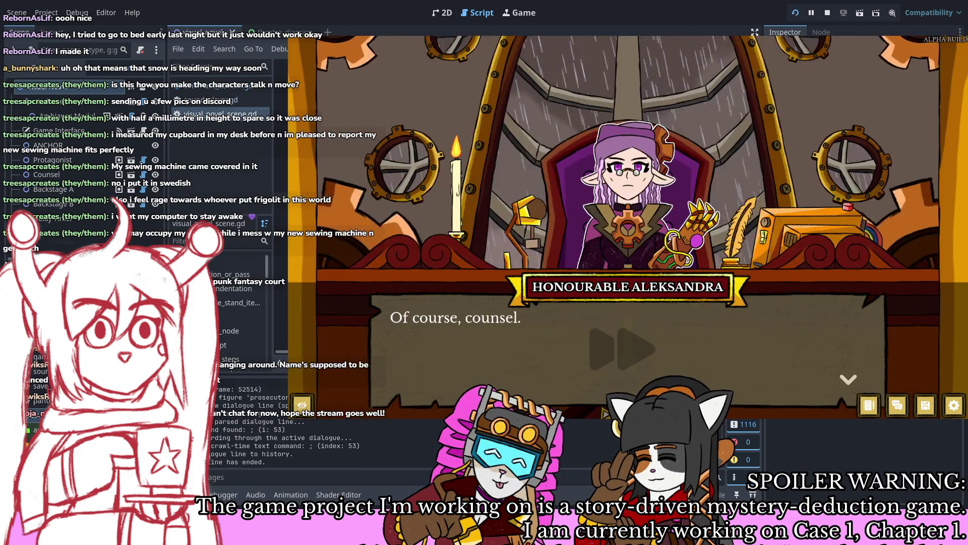
key(Return)
key(Return)
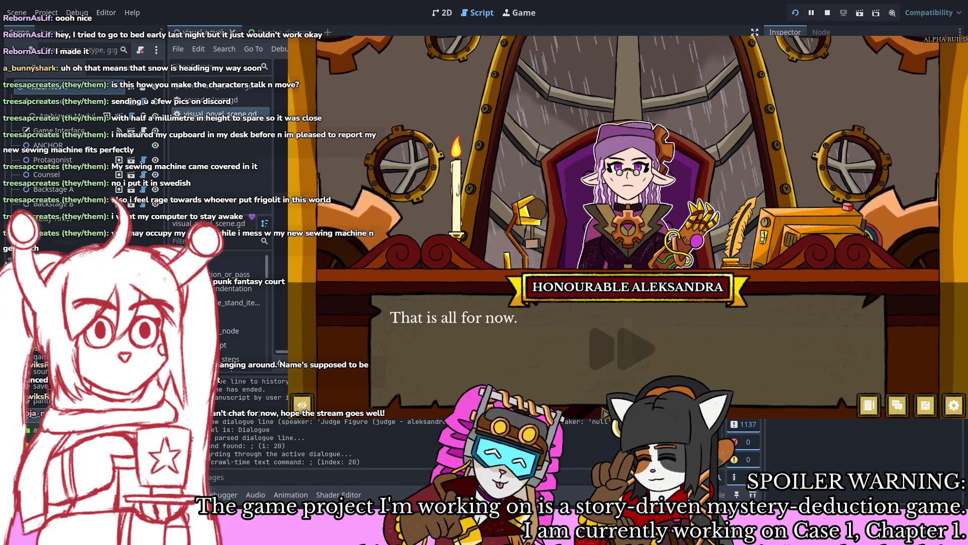
key(Return)
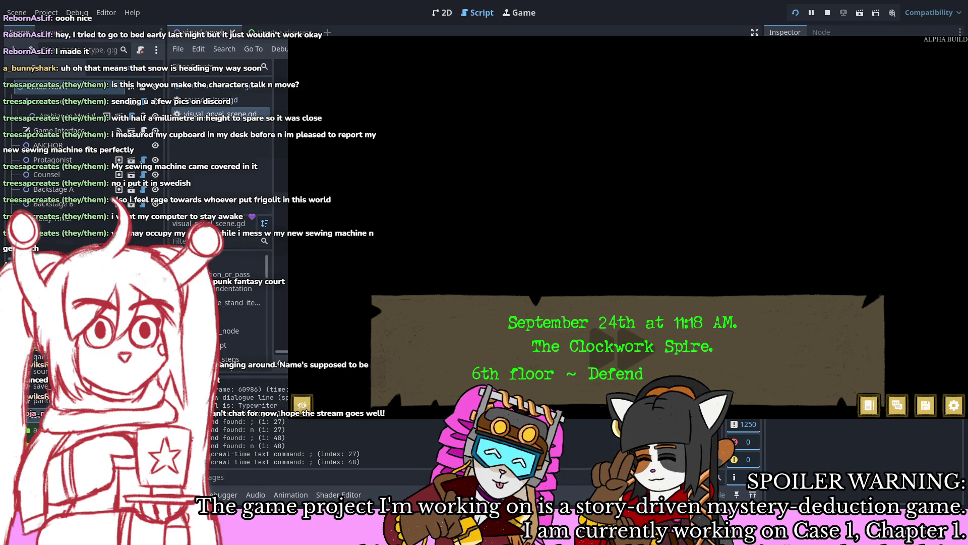
Step: Play Harlow, Brooke and Mathilde's lobby lines to the police-witnesses remark, then inspect a node
key(space)
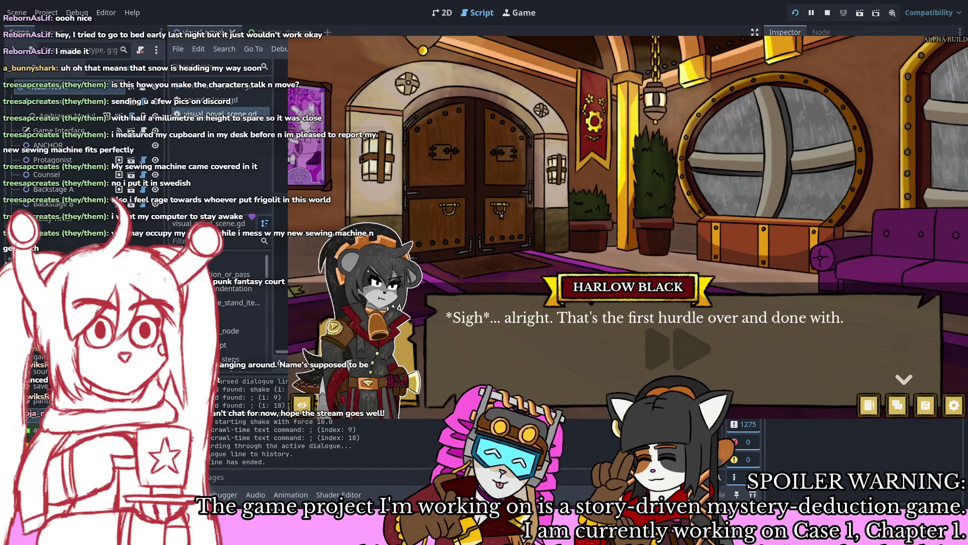
key(space)
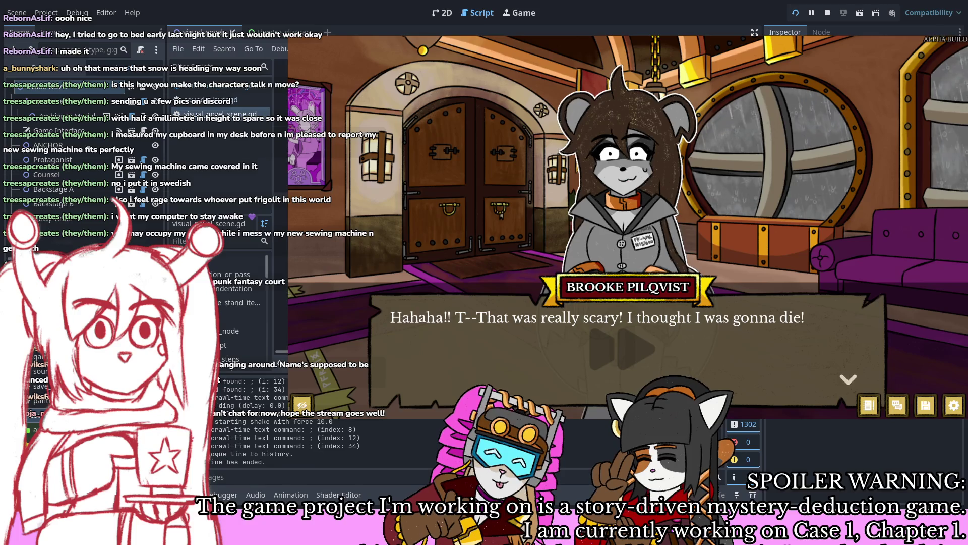
key(space)
key(space)
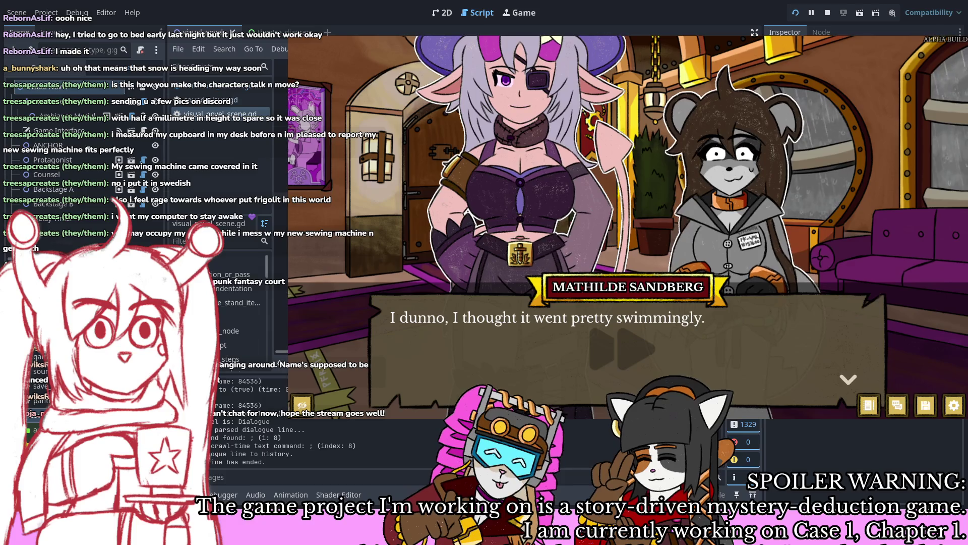
key(space)
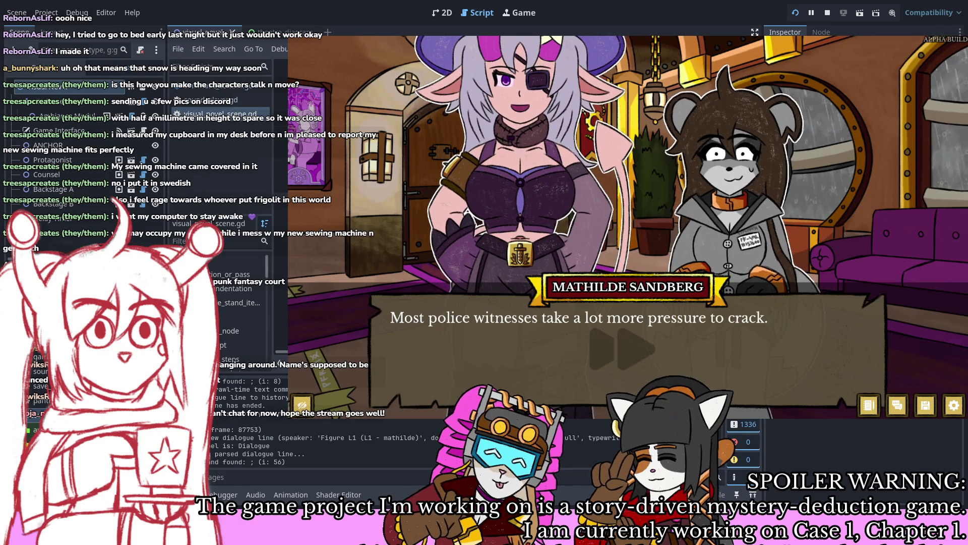
key(space)
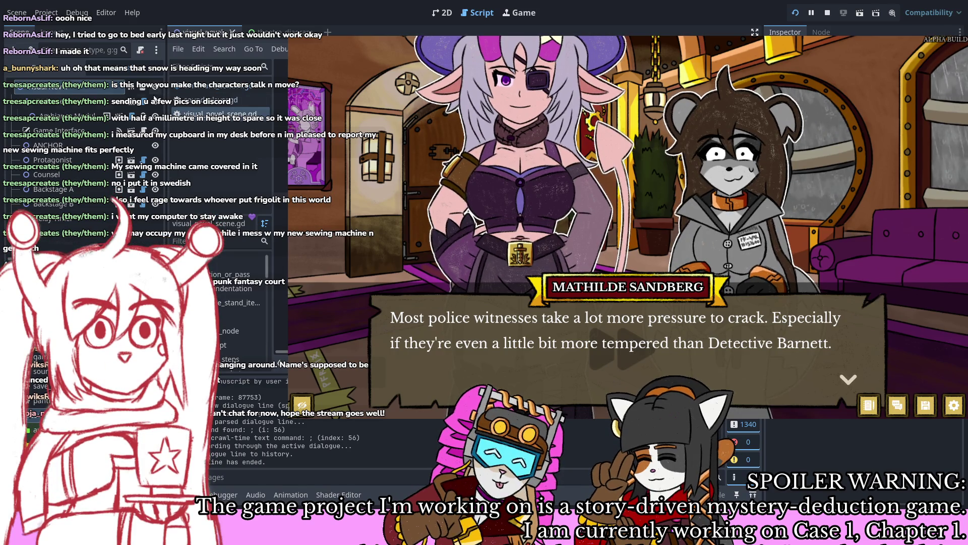
click(103, 93)
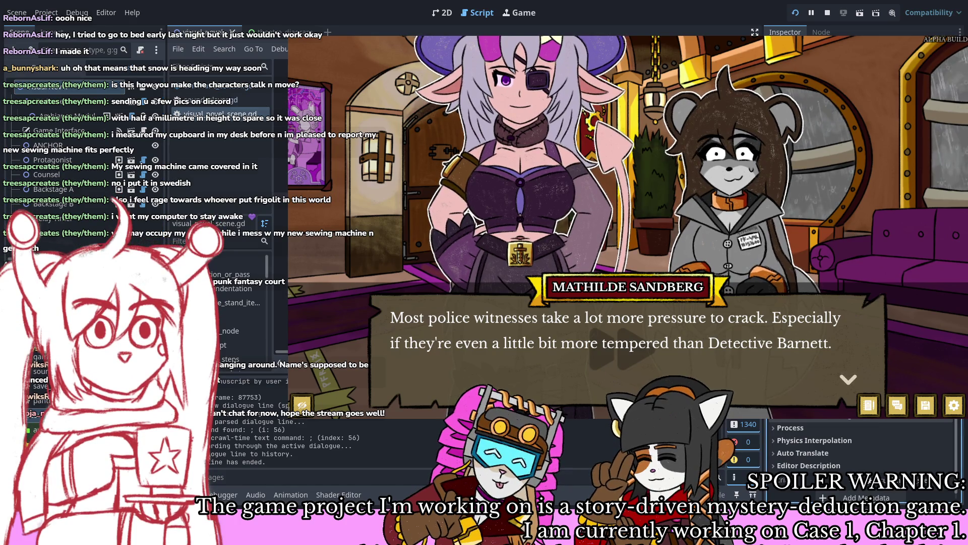
Step: Restart the scene and replay the lobby through Harlow's "That bad, now?" to Mathilde's police-witnesses line
click(795, 9)
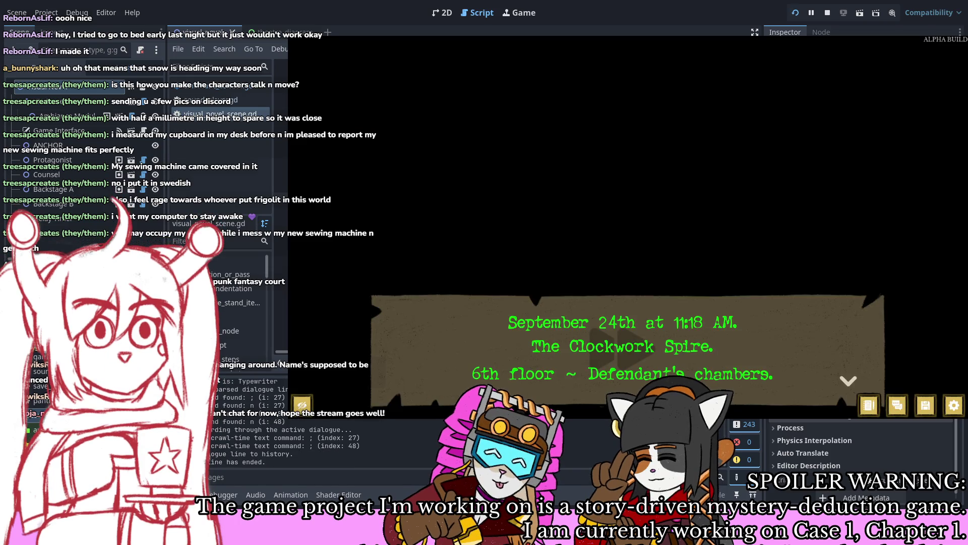
key(Return)
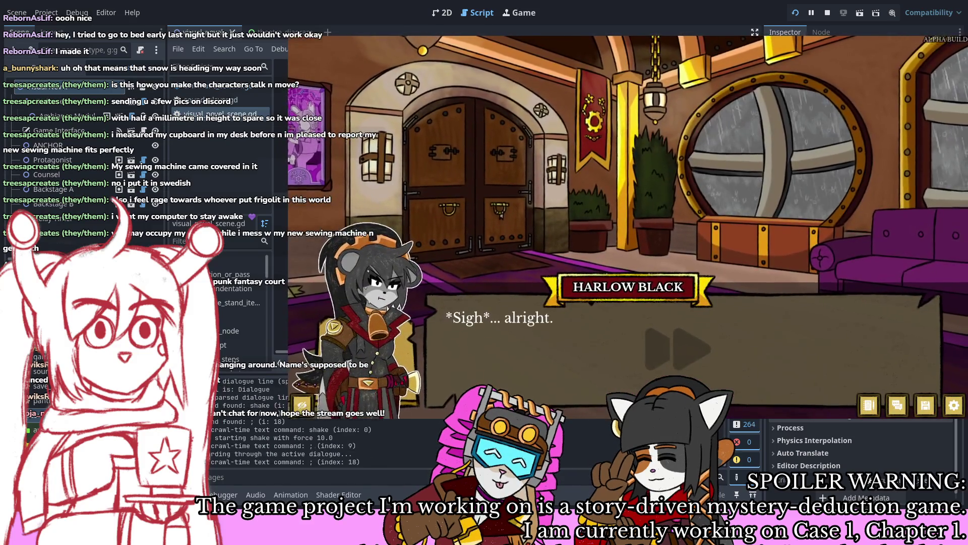
key(Return)
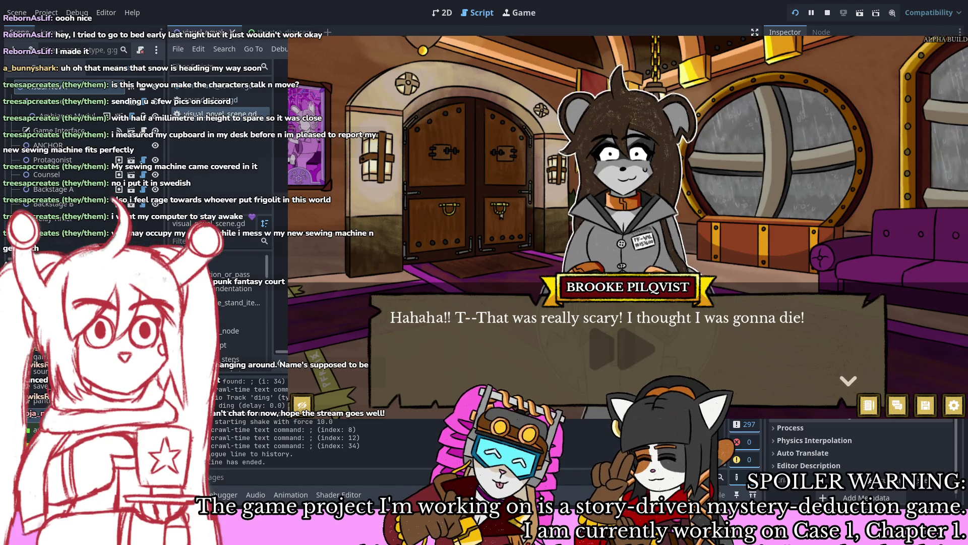
key(Return)
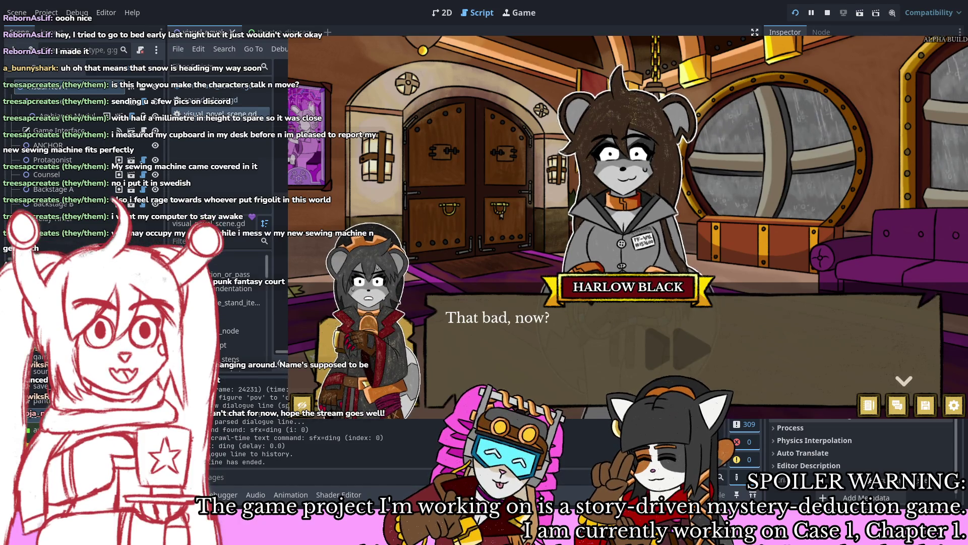
key(Return)
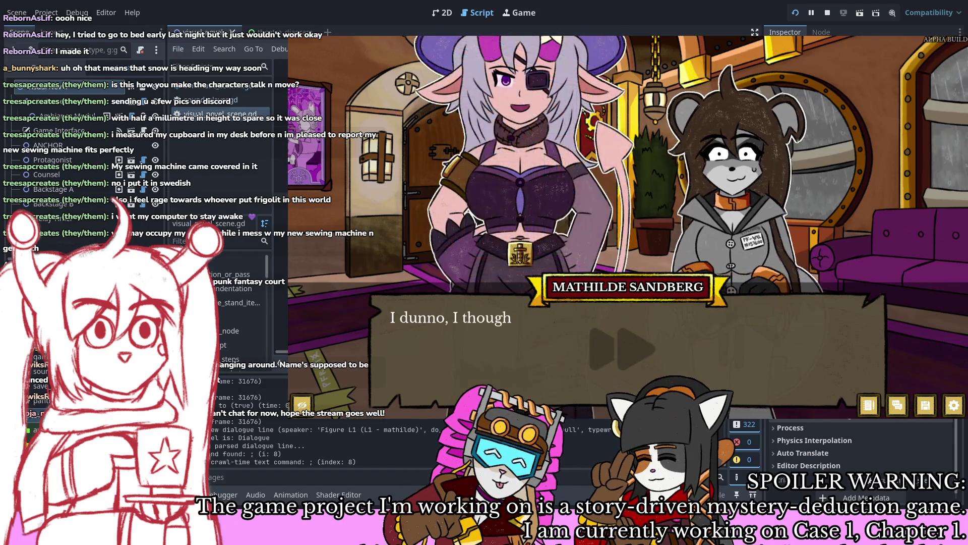
key(Return)
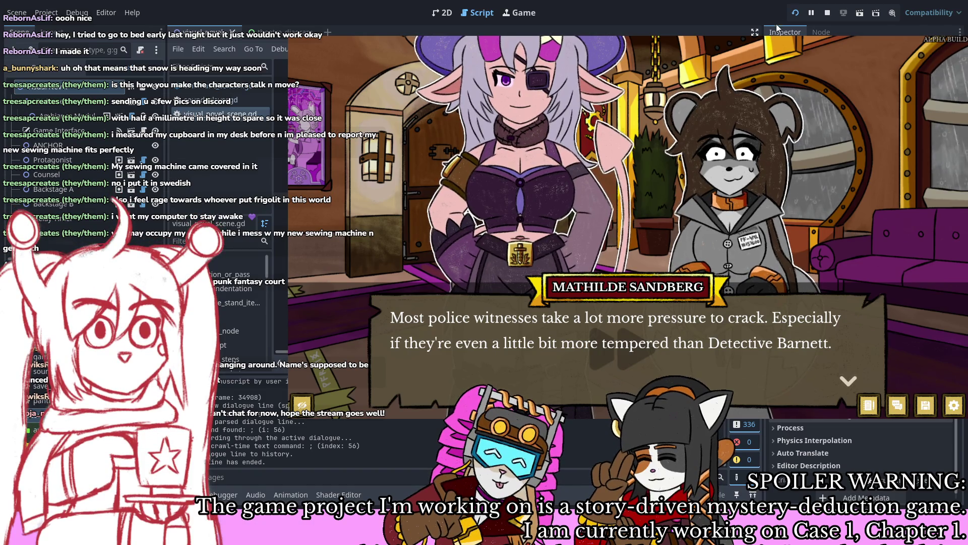
Step: Restart with F5 and advance past Brooke's laugh and Mathilde's lines to Brooke's question
key(F5)
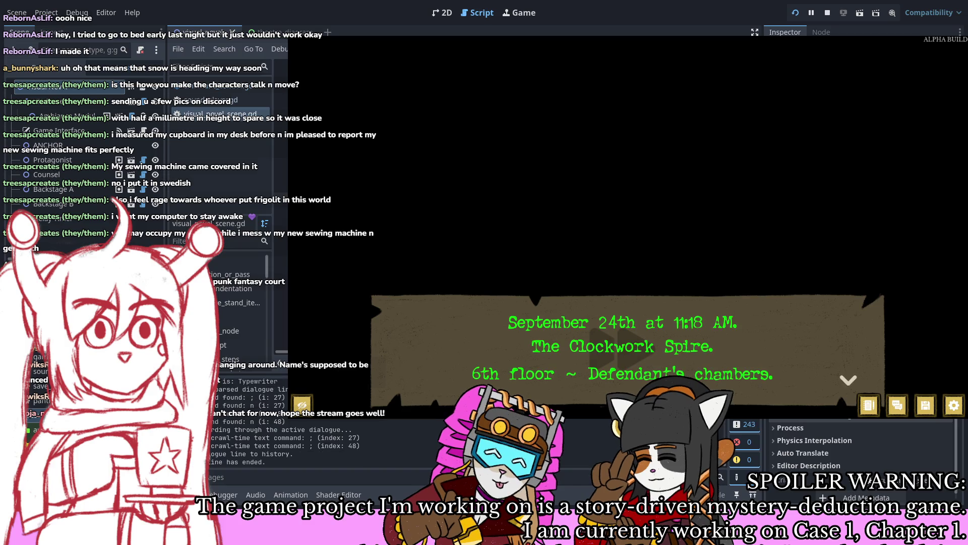
key(Return)
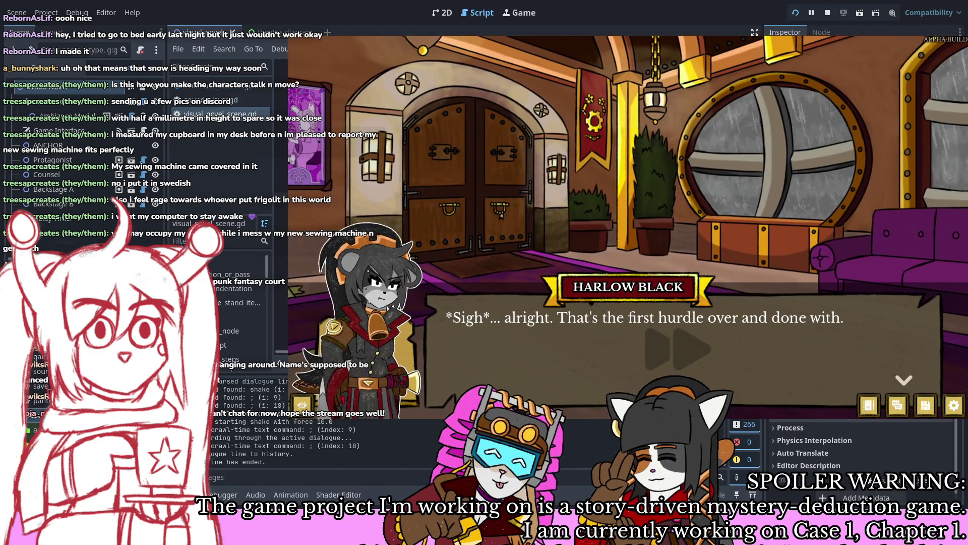
key(Return)
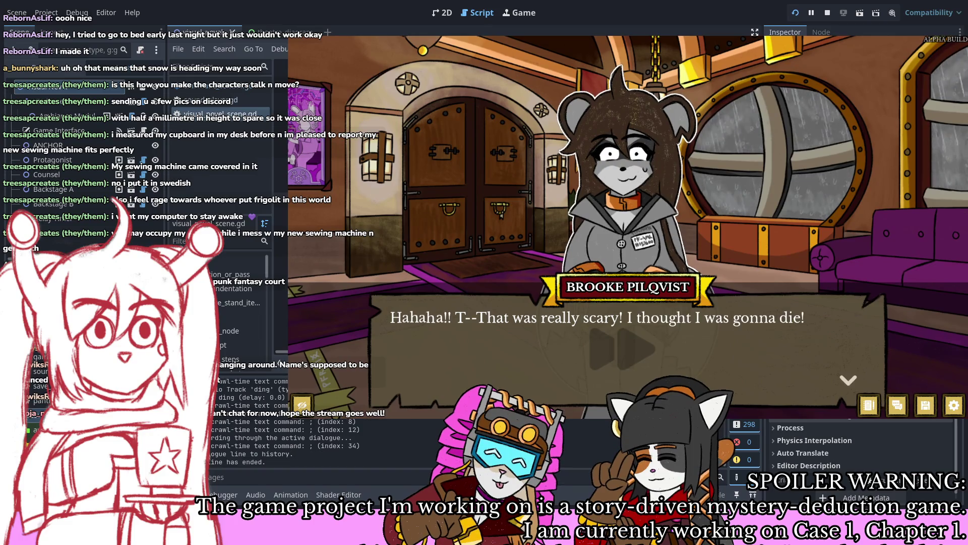
key(Return)
key(Return)
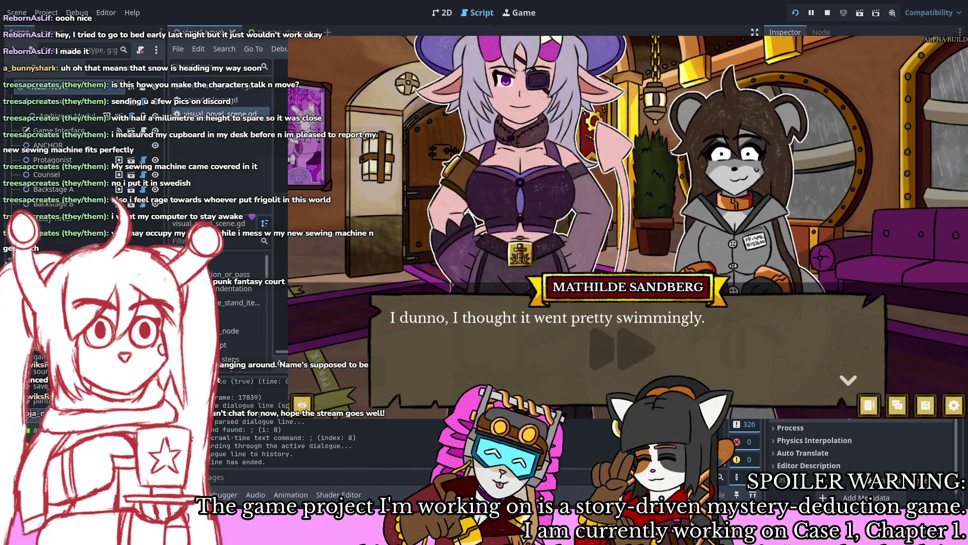
key(Return)
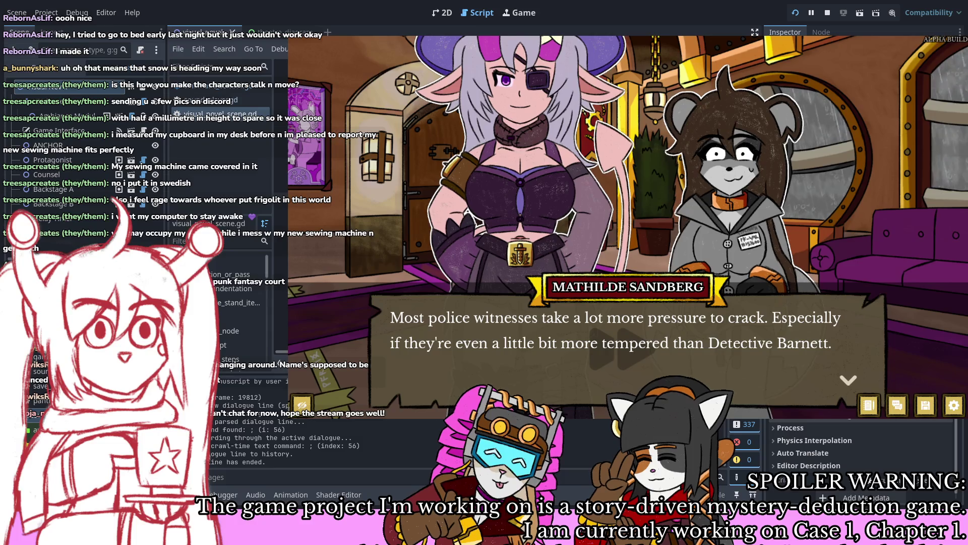
key(Return)
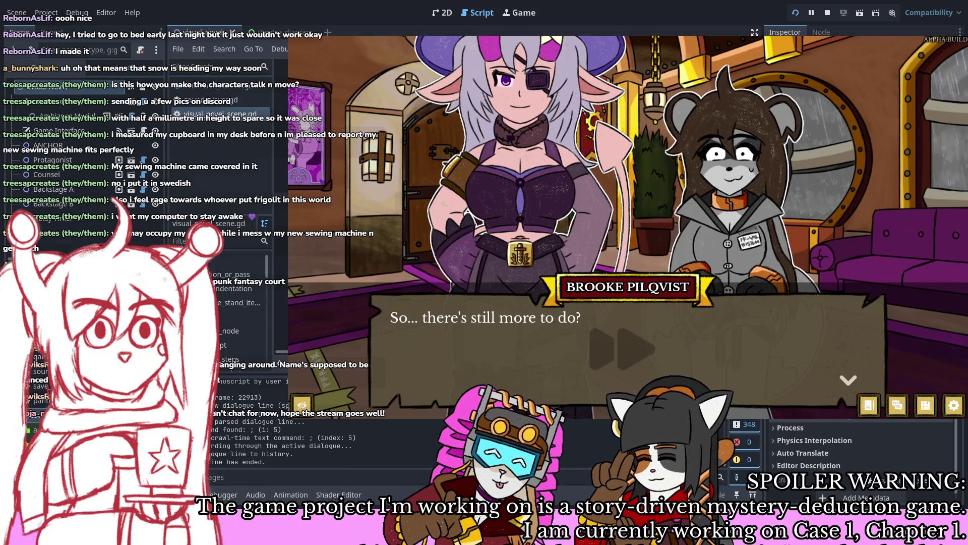
key(Return)
key(Return)
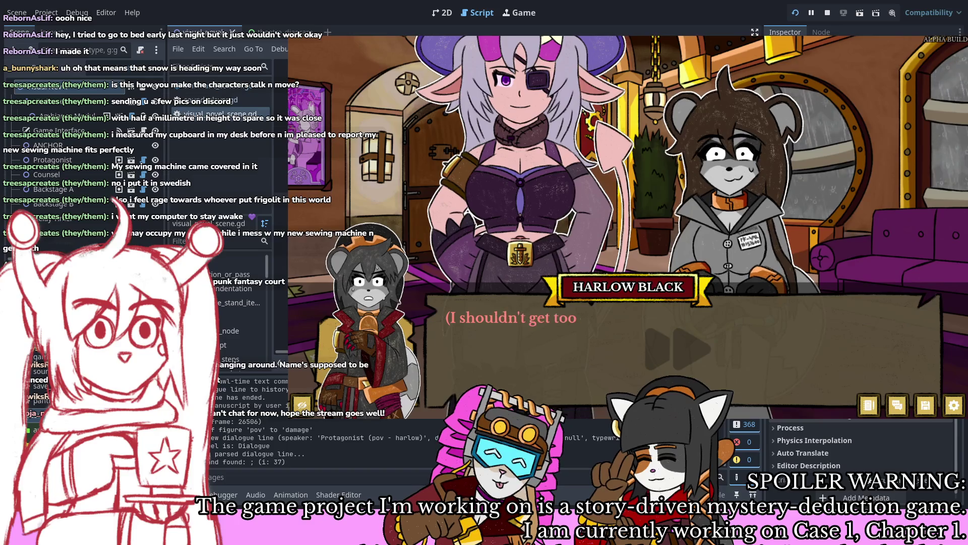
key(Return)
Step: Continue through Harlow and Brooke's props-room and floor-plan exchange, then stop the game with F8
key(Return)
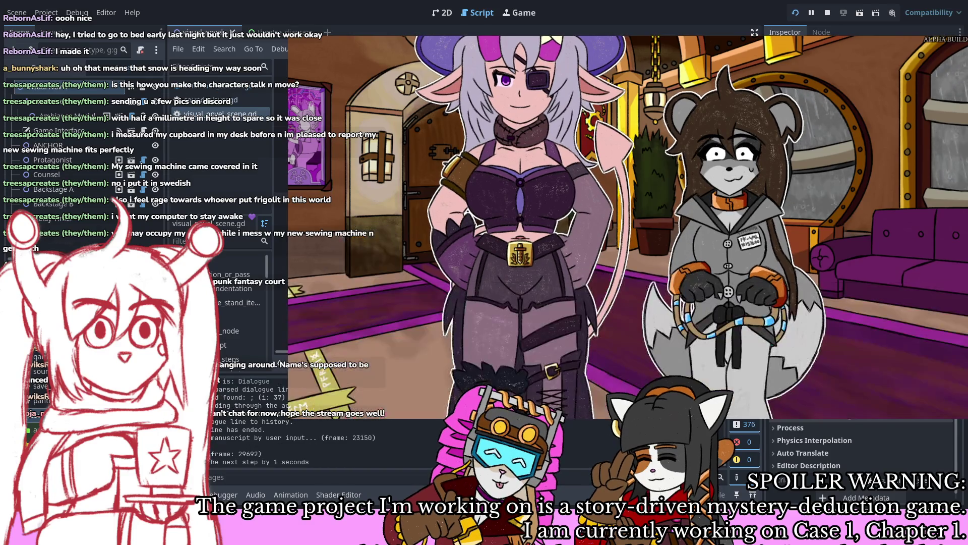
key(Return)
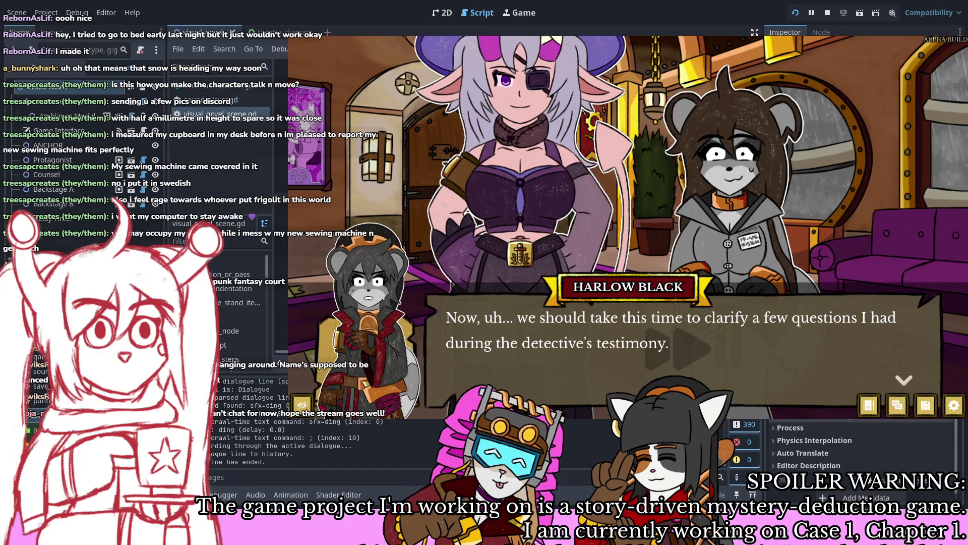
key(Return)
key(Return)
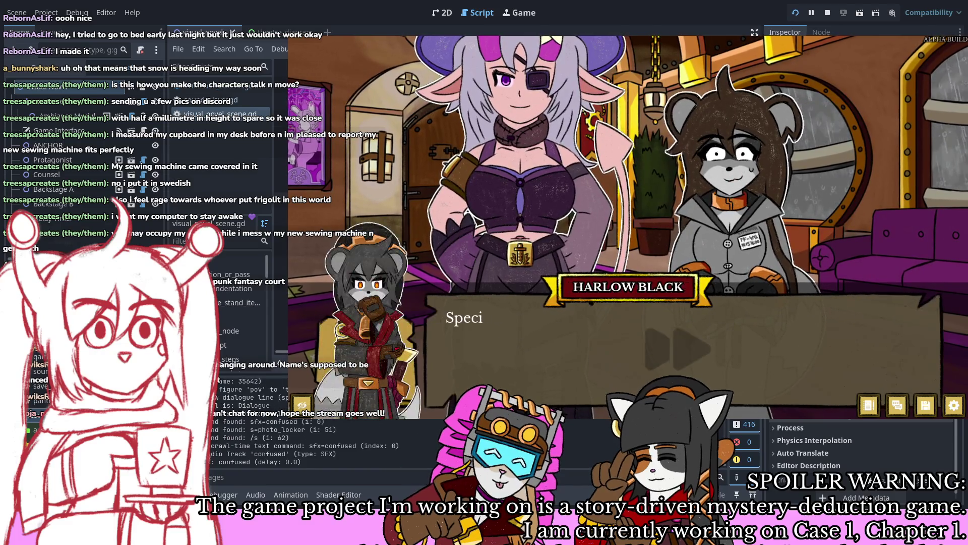
key(Return)
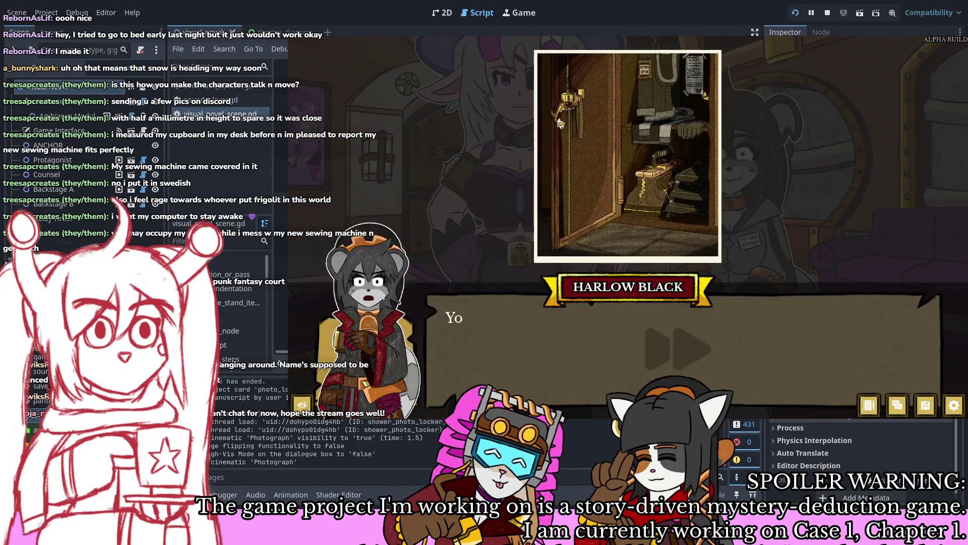
key(Return)
key(Return)
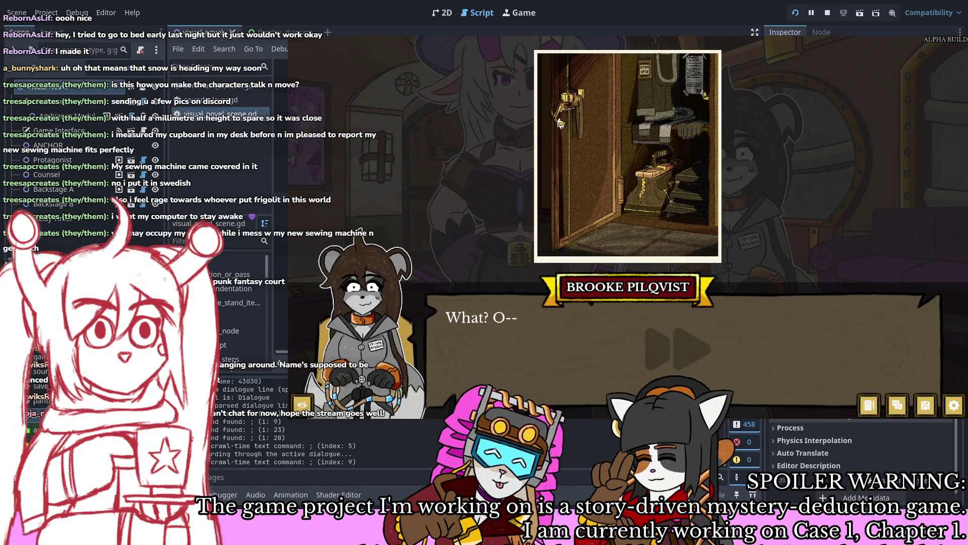
key(Return)
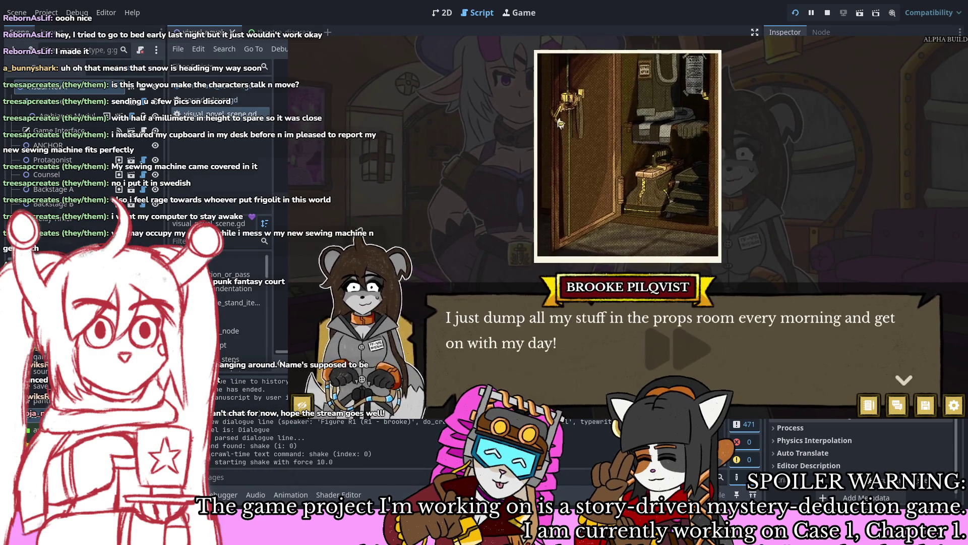
key(Return)
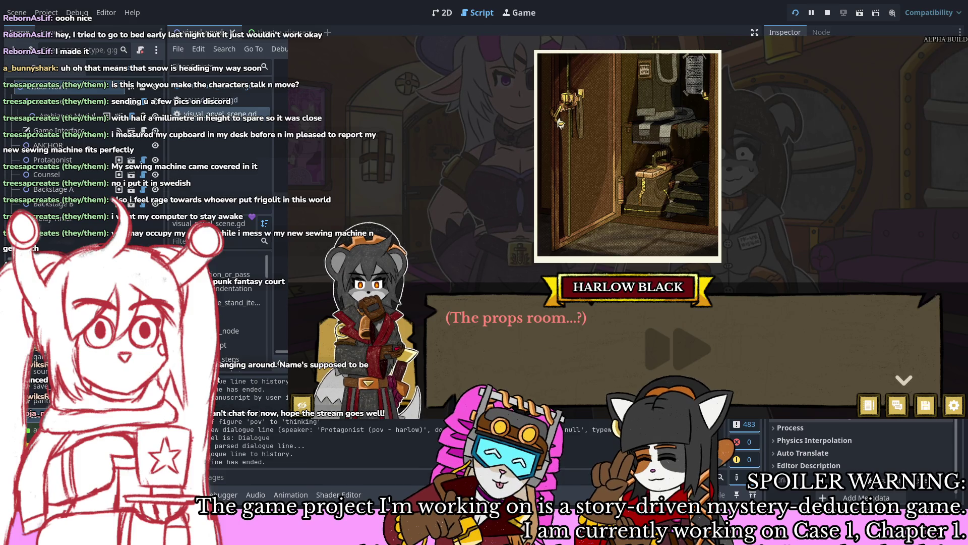
key(Return)
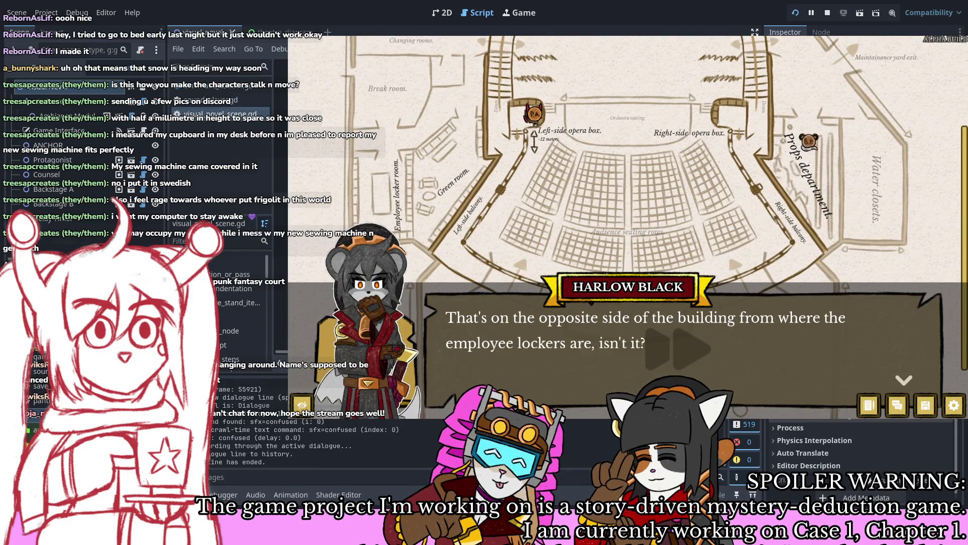
key(Return)
key(Return)
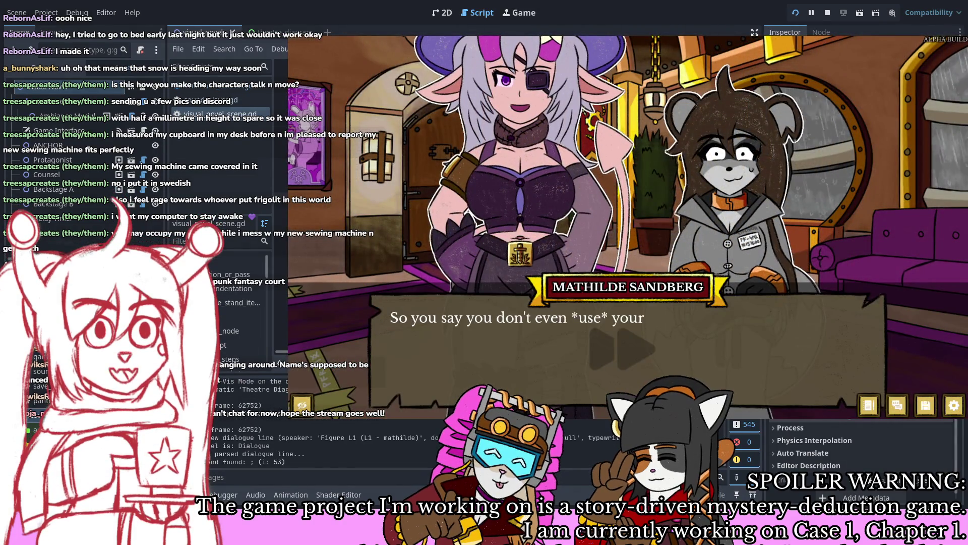
key(F8)
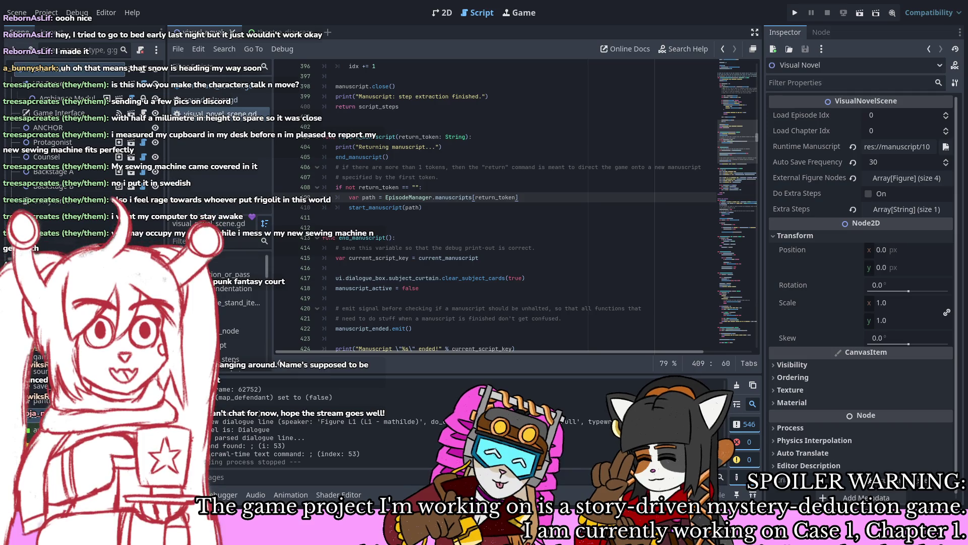
Step: Show the court_hall scene's 2D canvas with the three figures at the defence bench
click(439, 15)
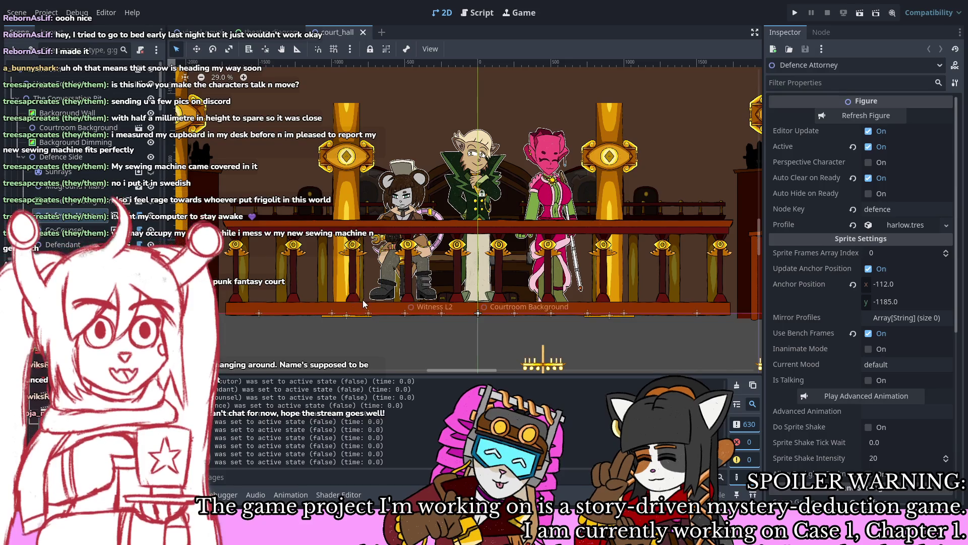
drag(360, 304, 383, 270)
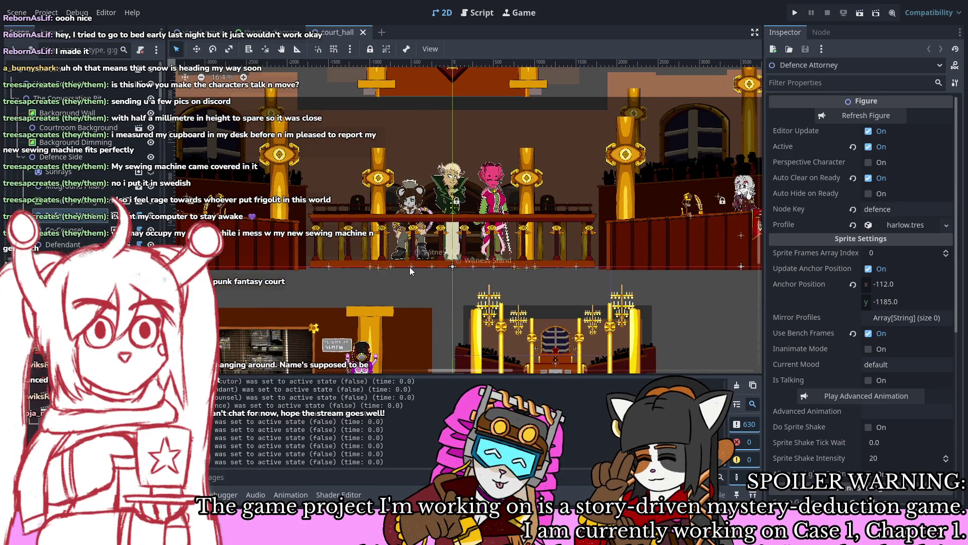
scroll(382, 270, left, 5)
scroll(395, 241, up, 3)
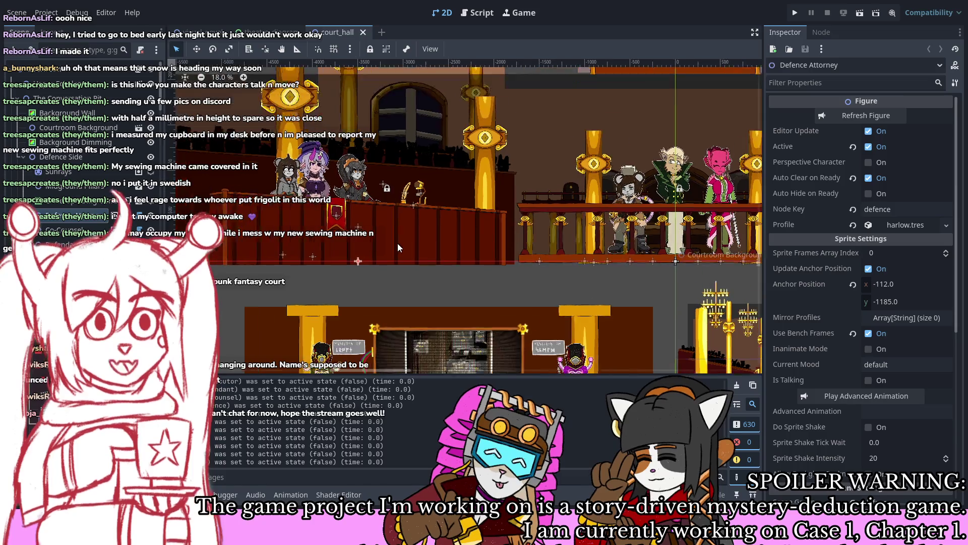
scroll(516, 232, up, 3)
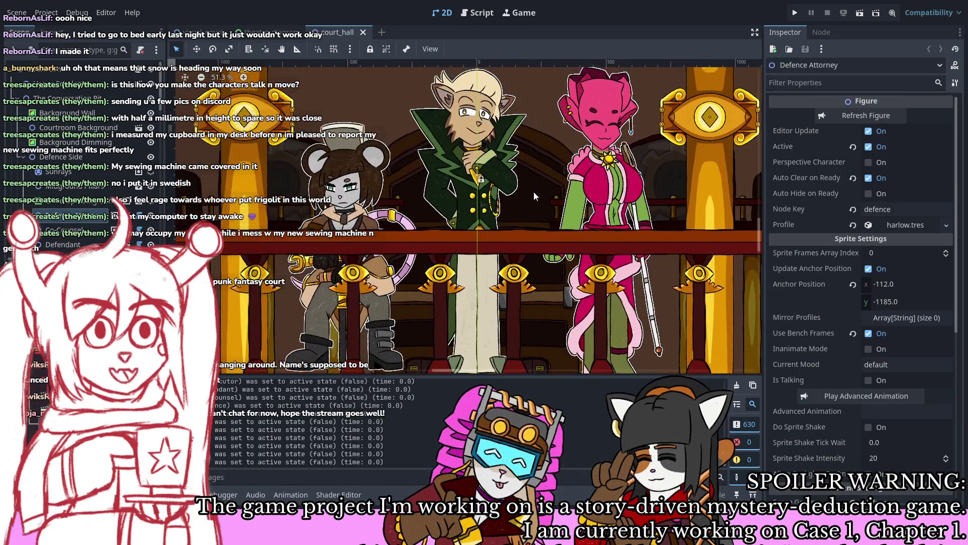
scroll(548, 213, down, 2)
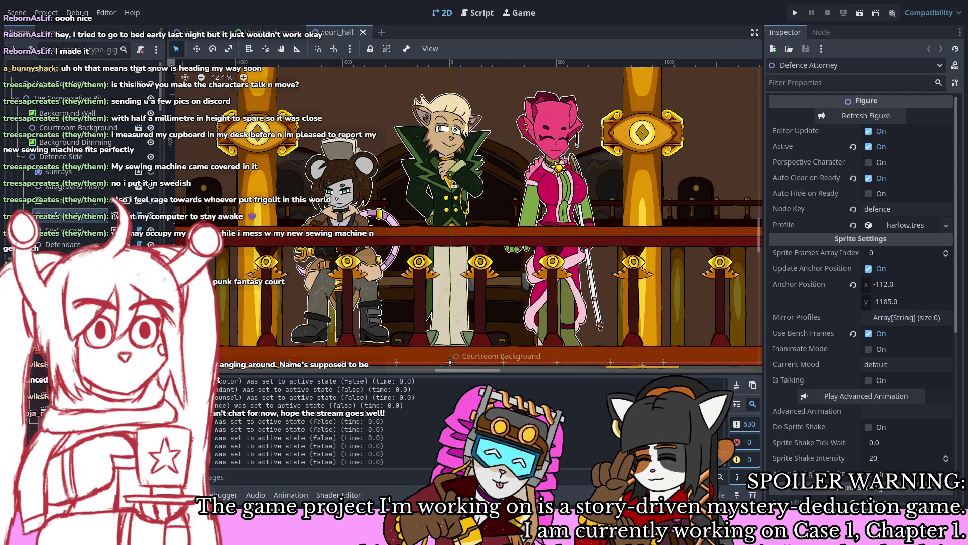
drag(474, 278, 635, 285)
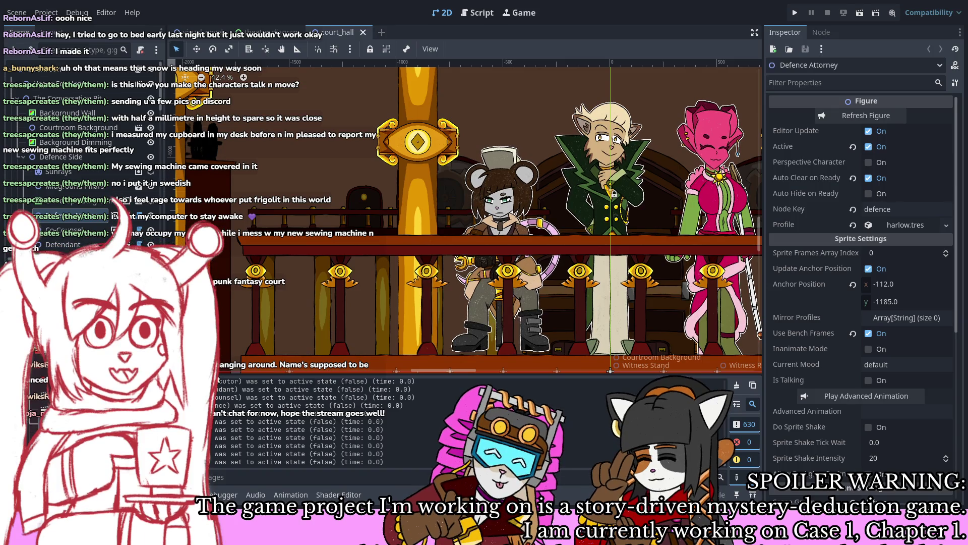
scroll(624, 187, right, 3)
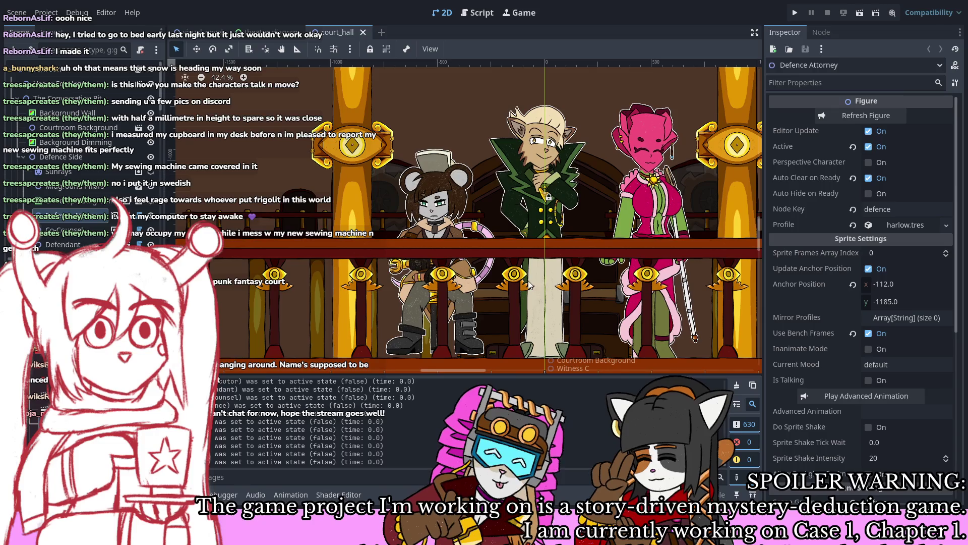
scroll(538, 261, down, 2)
scroll(538, 261, down, 3)
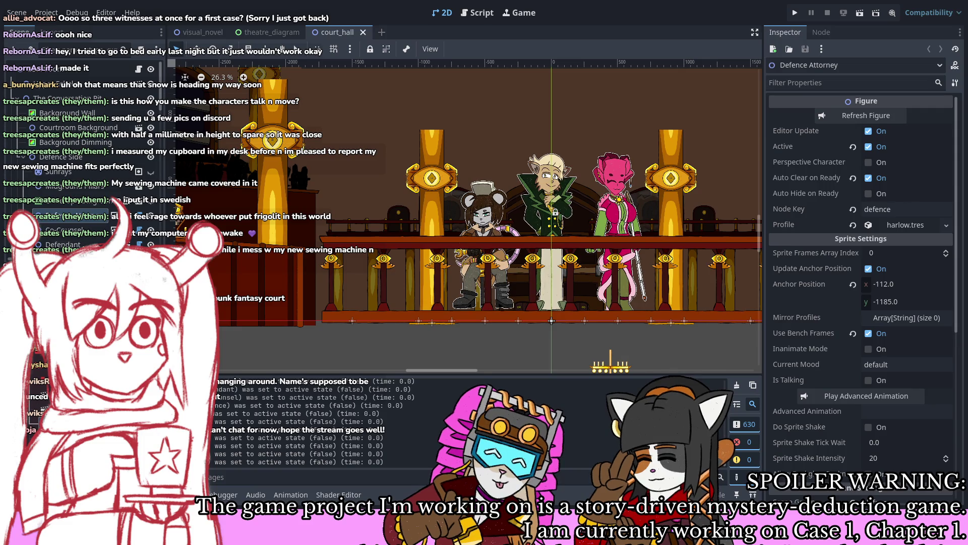
scroll(554, 285, right, 1)
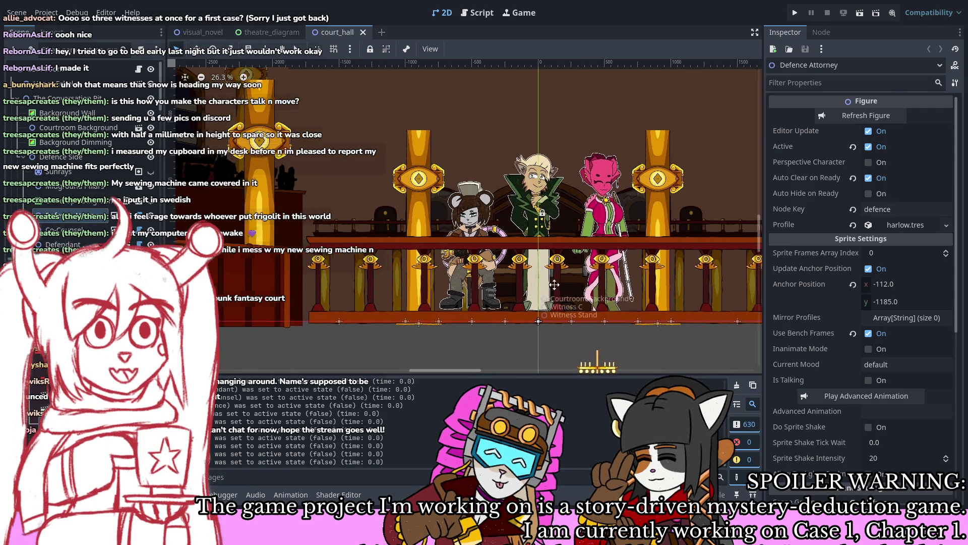
scroll(555, 285, up, 10)
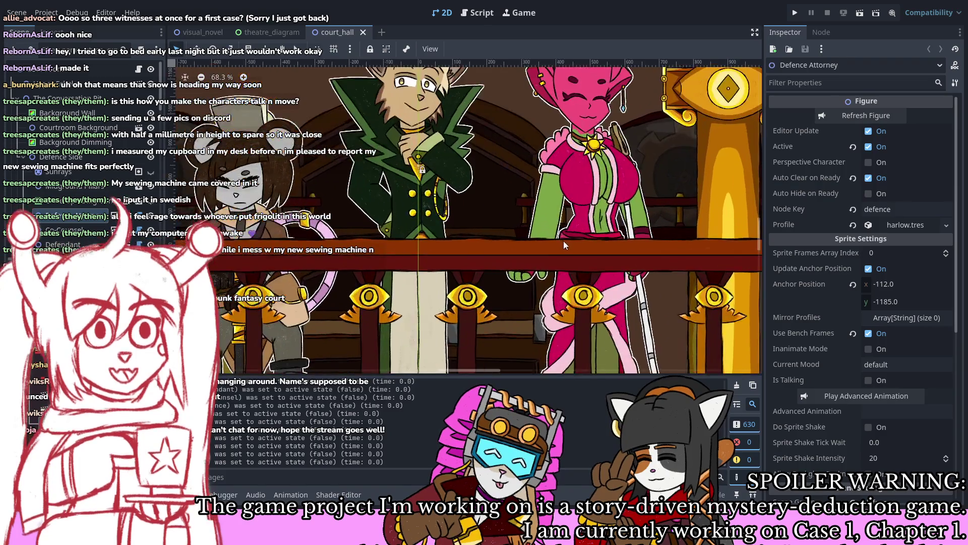
drag(563, 245, 604, 303)
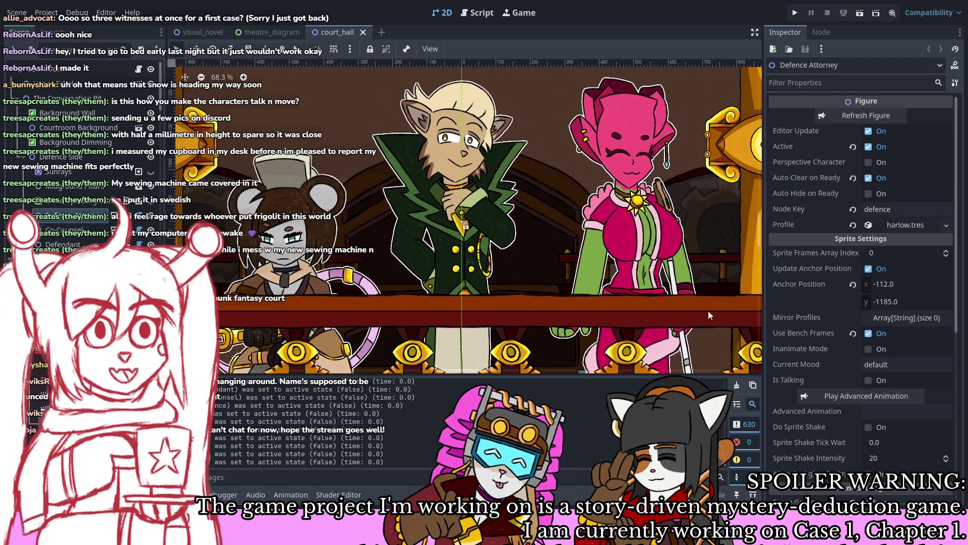
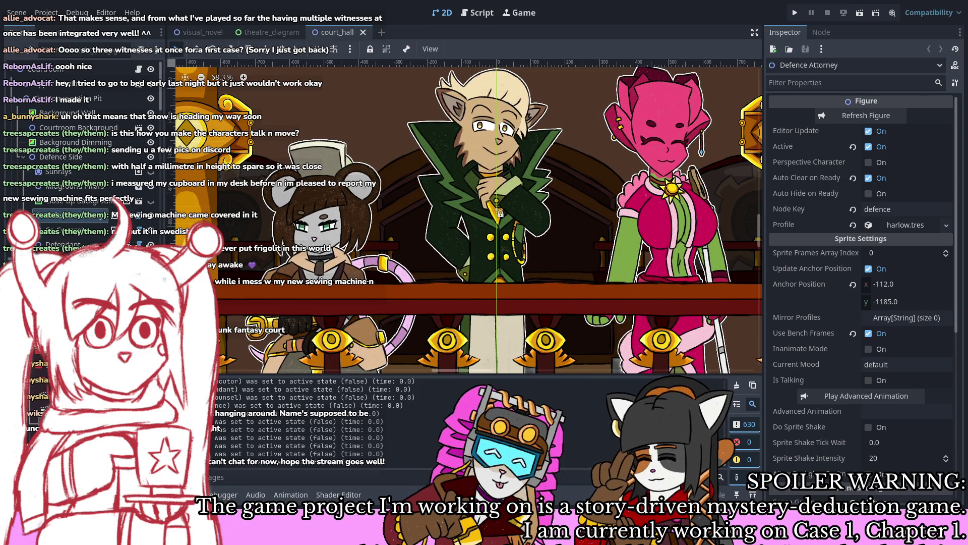
Step: Scroll through the court_hall scene to review the three witnesses and the Defence Attorney
scroll(454, 313, down, 1)
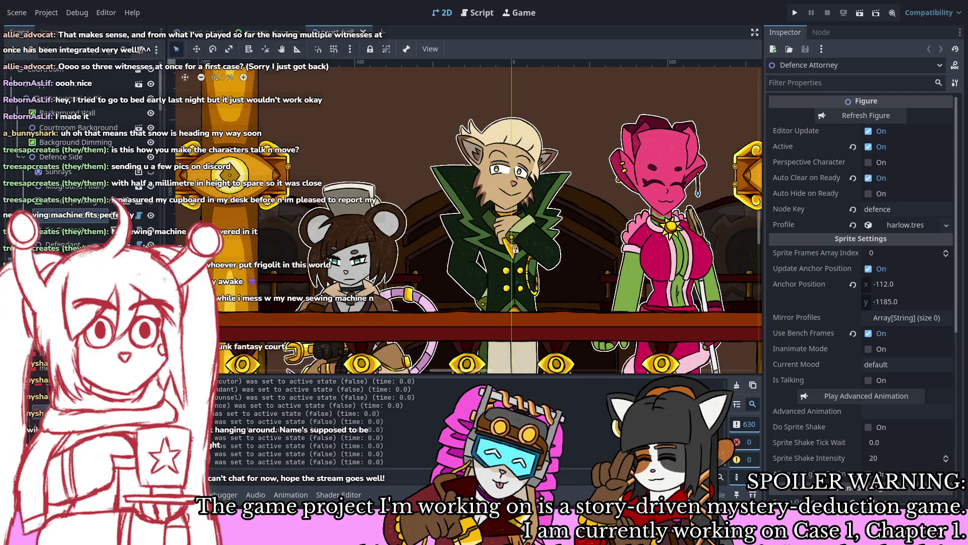
Step: Switch to the main_menu scene and select its Episode Select node in the Scene tree
key(ctrl+shift+t)
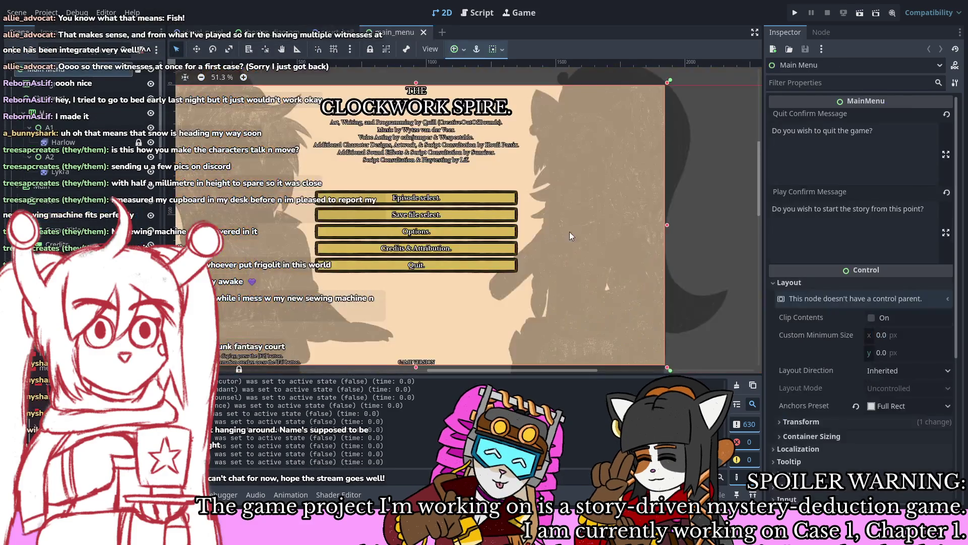
scroll(638, 236, down, 2)
scroll(560, 199, up, 3)
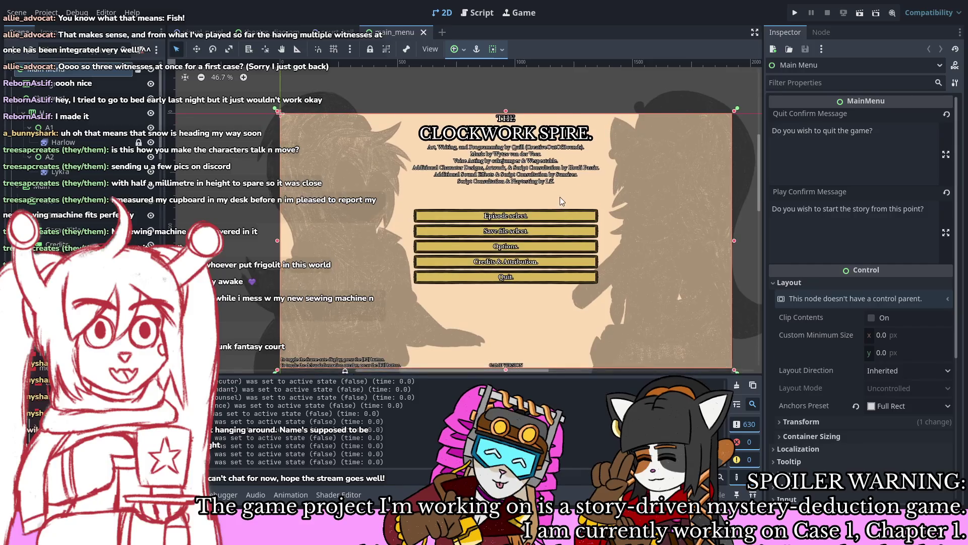
scroll(561, 199, down, 2)
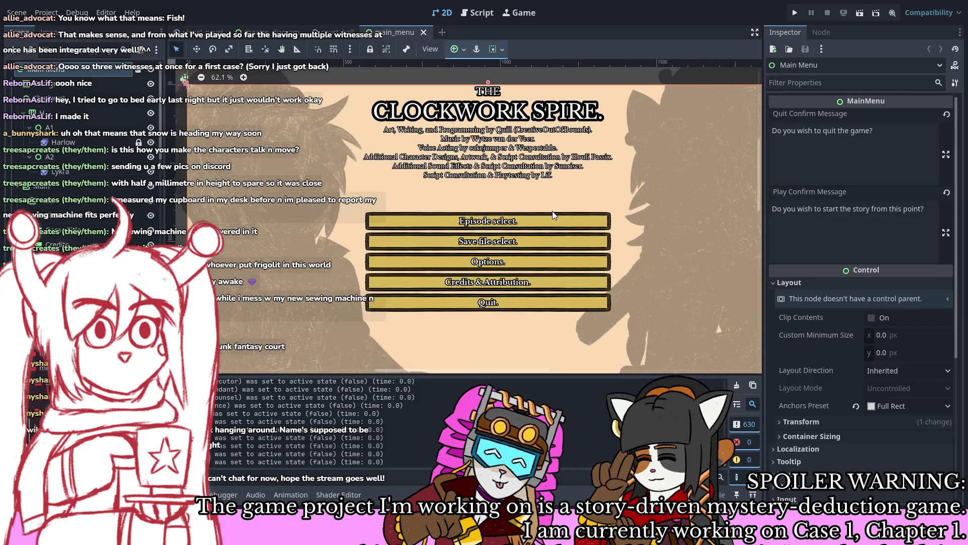
scroll(552, 211, down, 1)
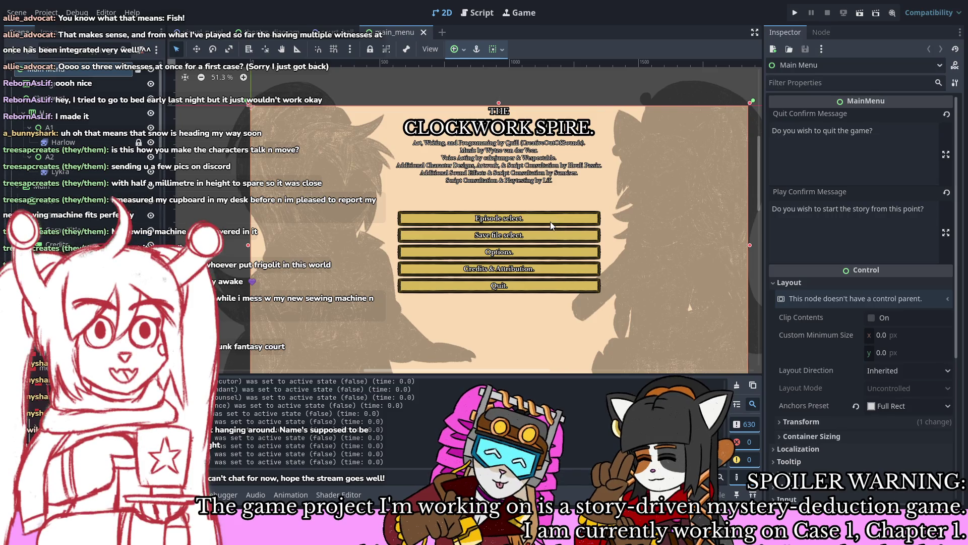
scroll(552, 214, up, 1)
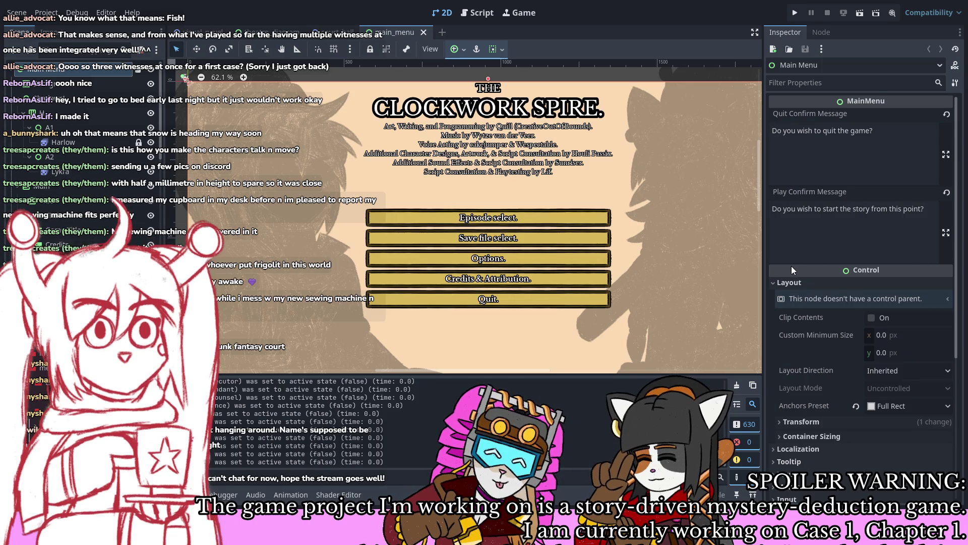
scroll(390, 252, down, 1)
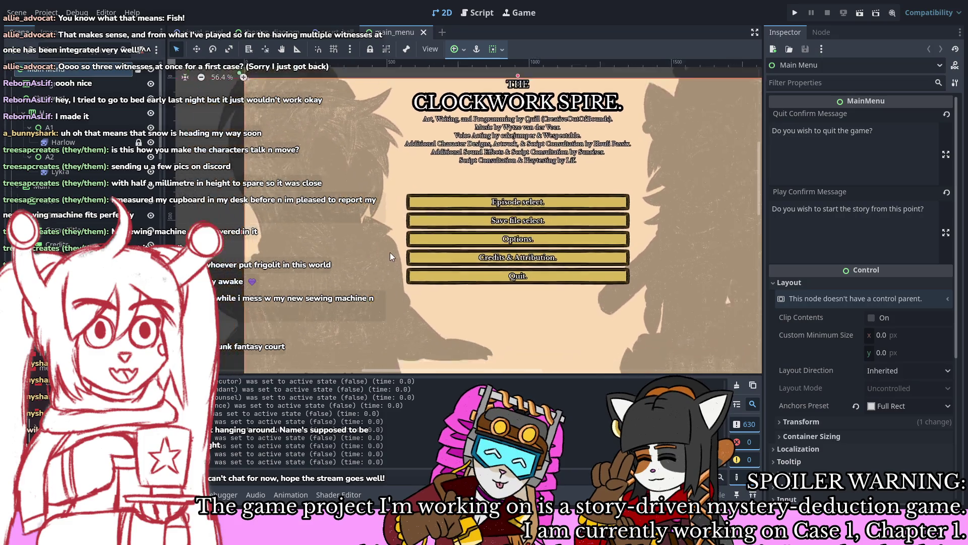
scroll(411, 269, up, 1)
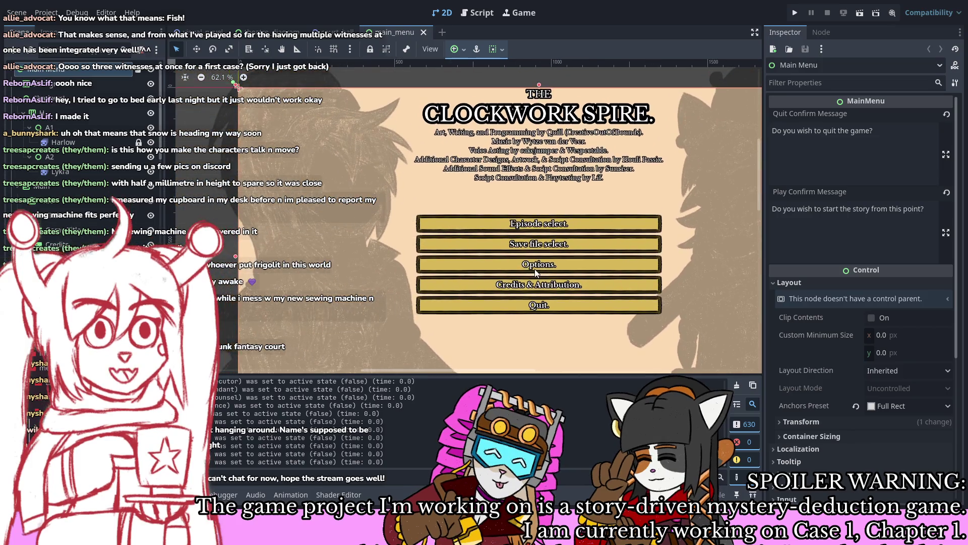
scroll(94, 154, up, 2)
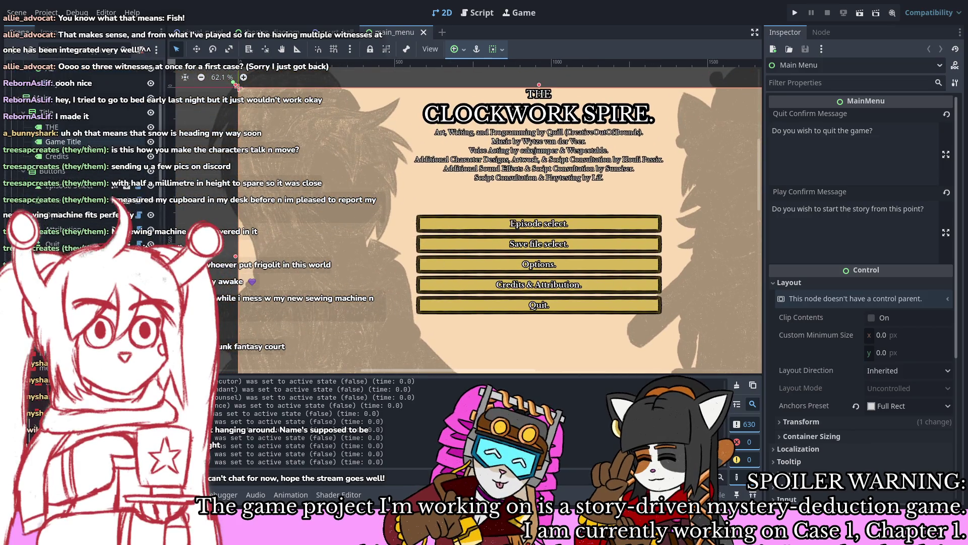
scroll(95, 161, down, 5)
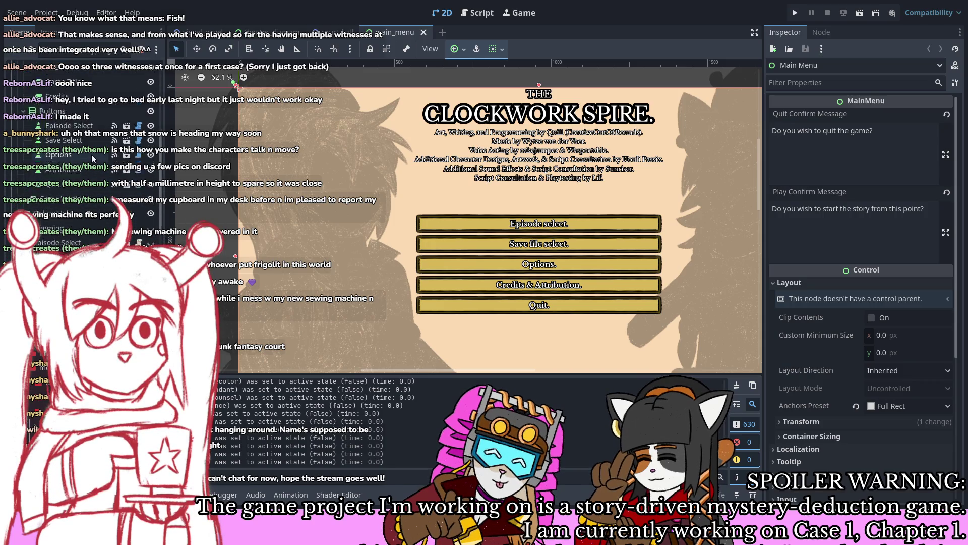
scroll(91, 154, up, 2)
scroll(87, 153, down, 4)
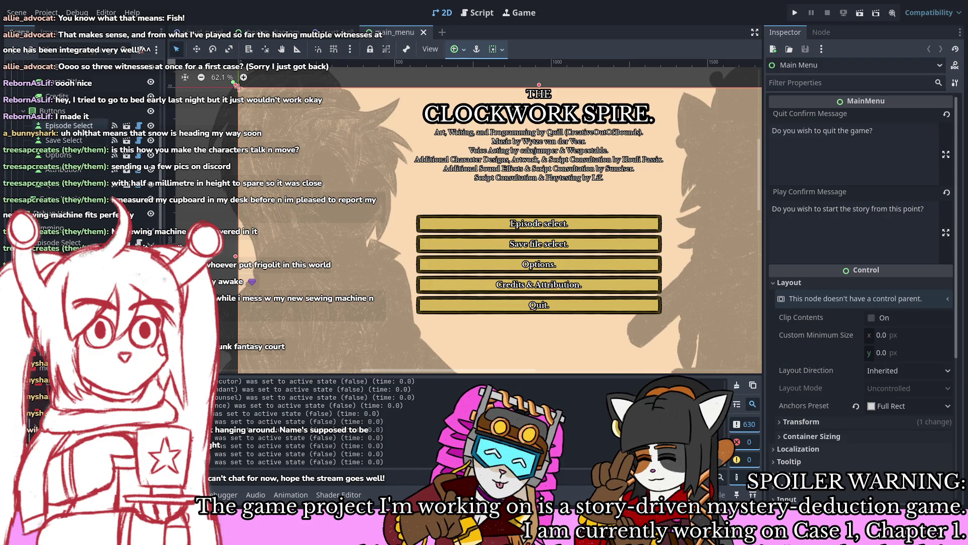
click(154, 180)
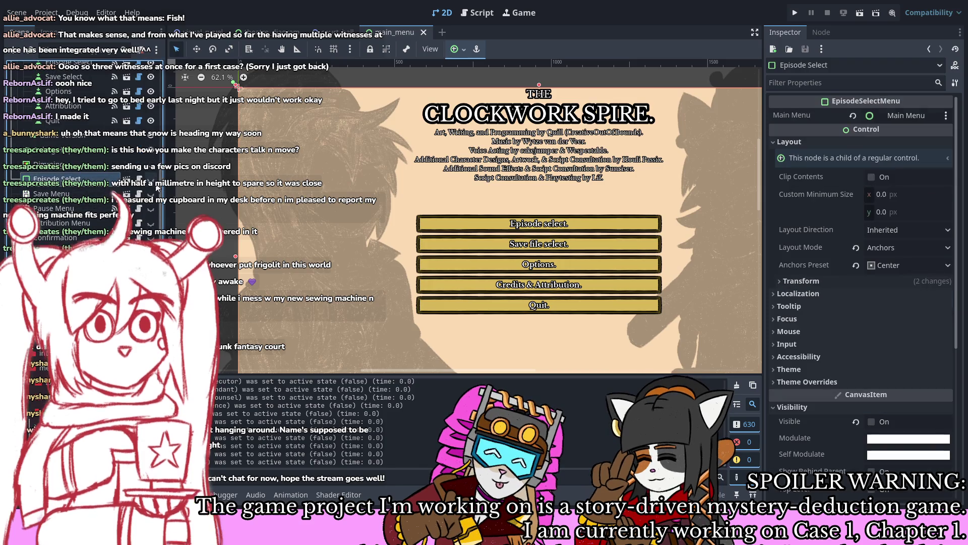
Step: Open the episode_select_menu scene and select the Episode I (Case 1) panel
click(126, 179)
click(464, 156)
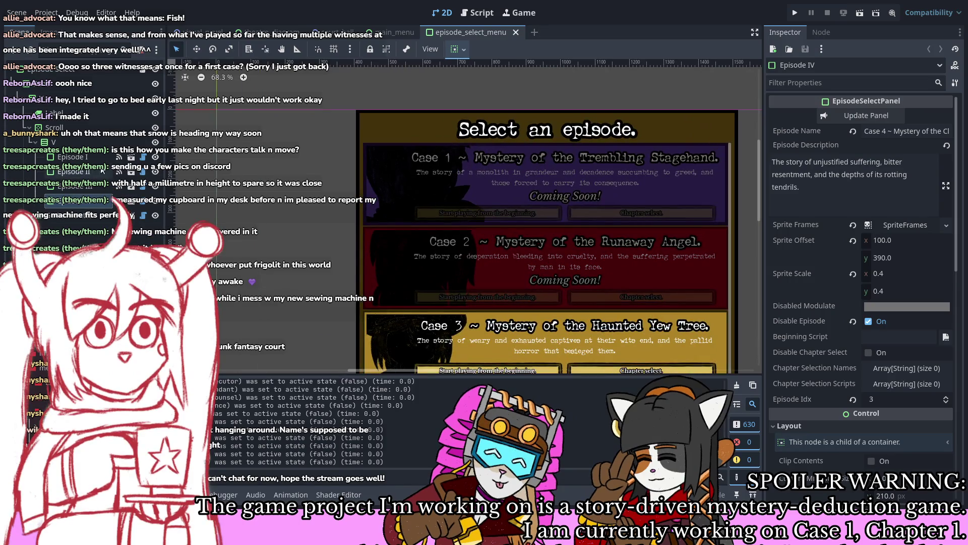
click(903, 225)
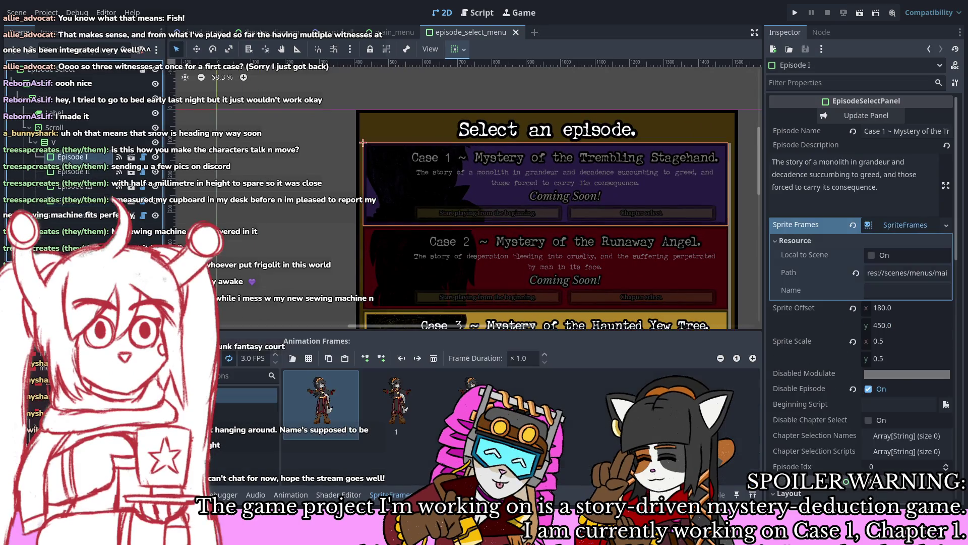
Step: Replace Case 1's old subtitle with 'Invisible Hand.' and refresh its panel preview
click(906, 131)
key(Right)
key(Right)
key(Right)
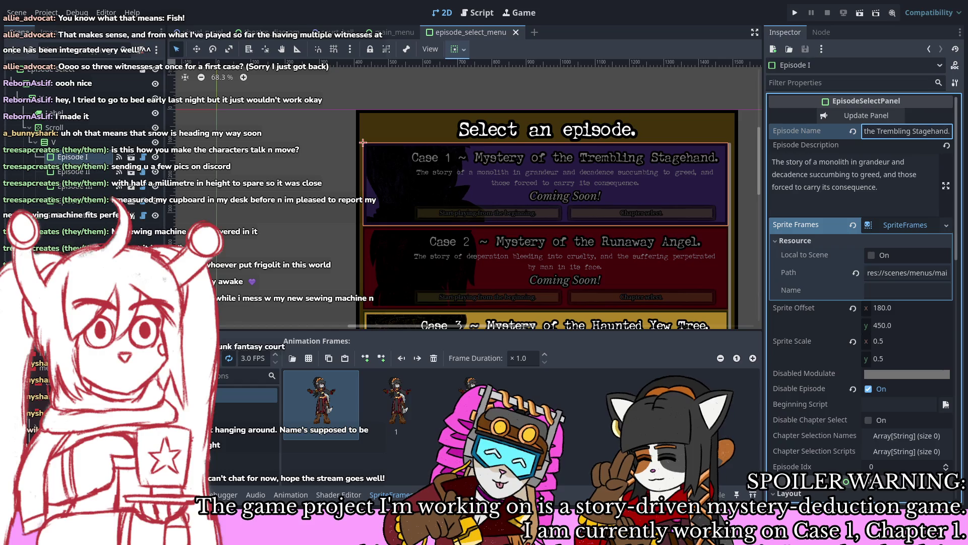
key(Left)
key(Left)
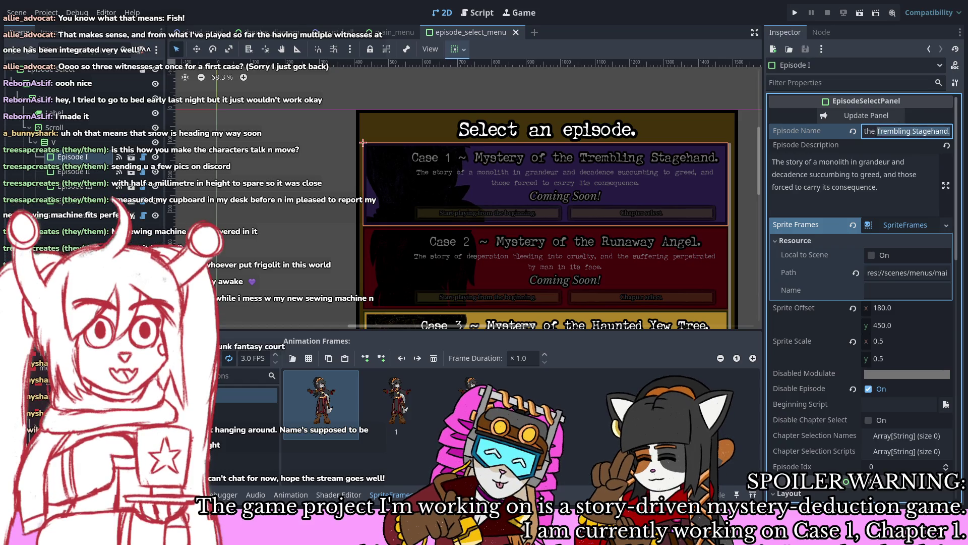
key(shift+End)
text(Invisible Hand.)
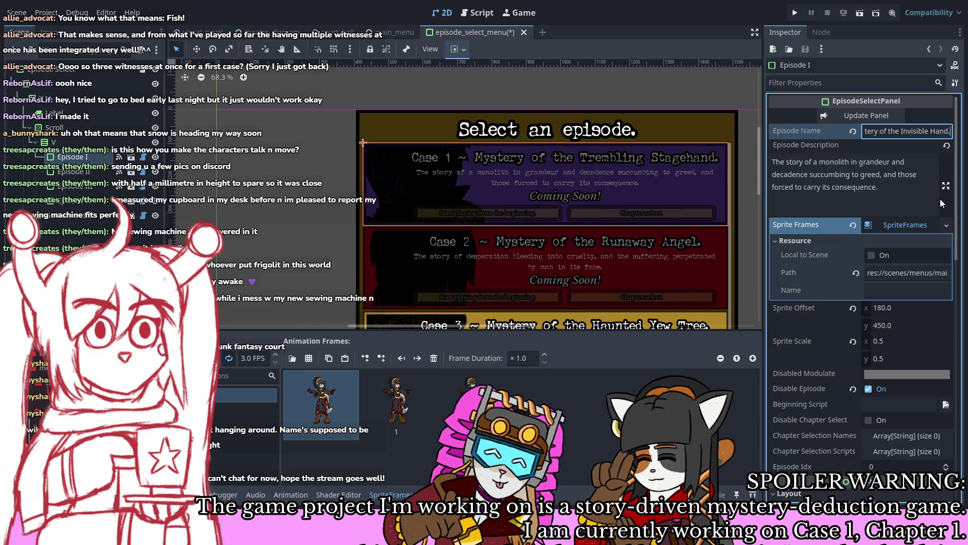
click(849, 110)
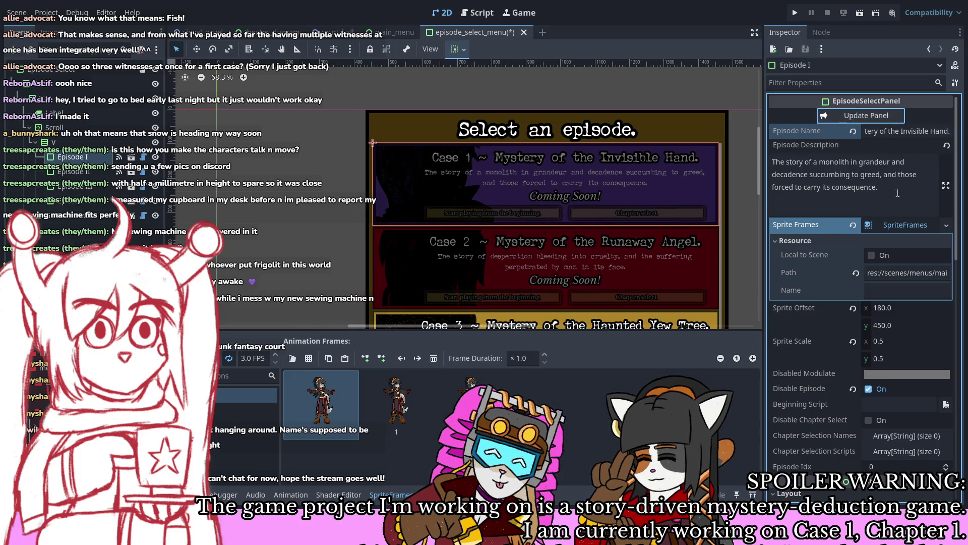
Step: Collapse the Resource section, give Episode I a new empty SpriteFrames, and save the scene
drag(667, 207, 640, 165)
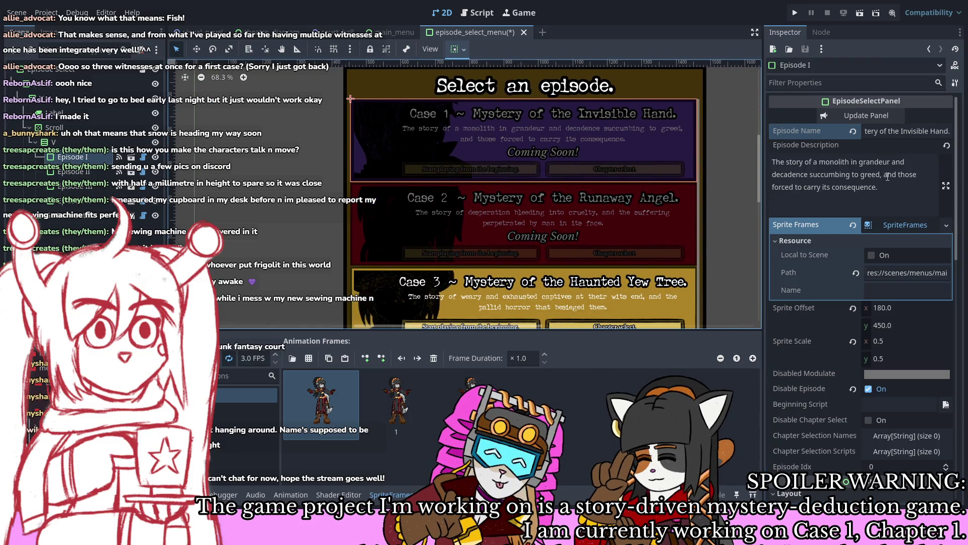
scroll(882, 179, down, 2)
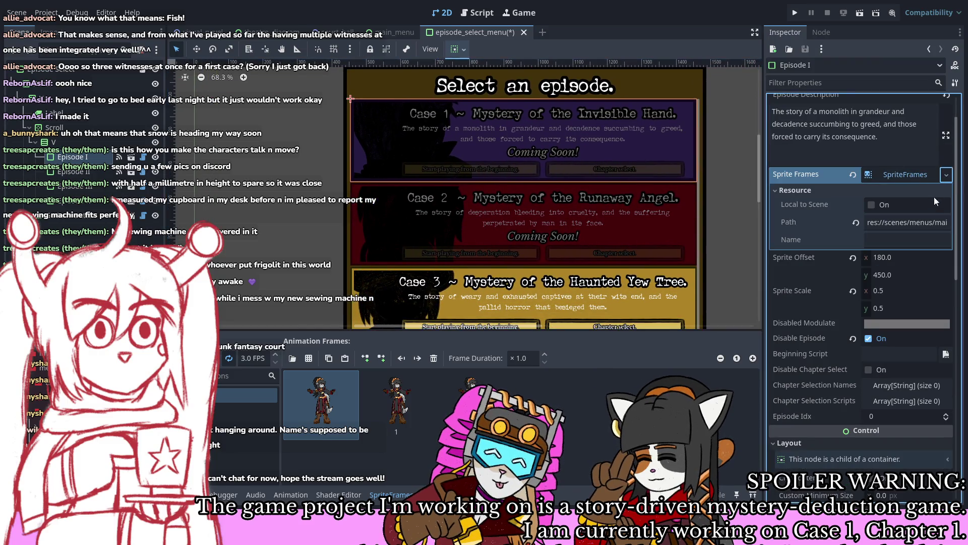
click(880, 188)
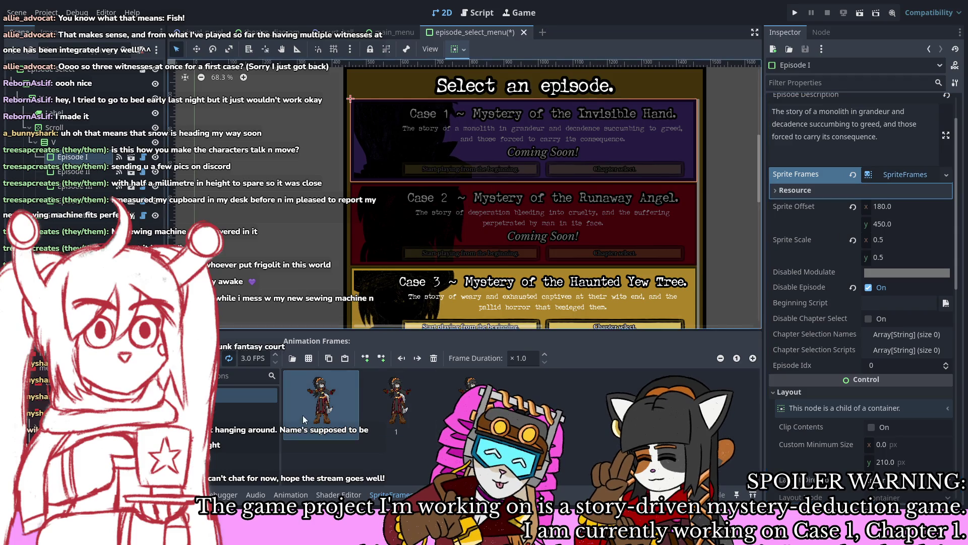
click(896, 175)
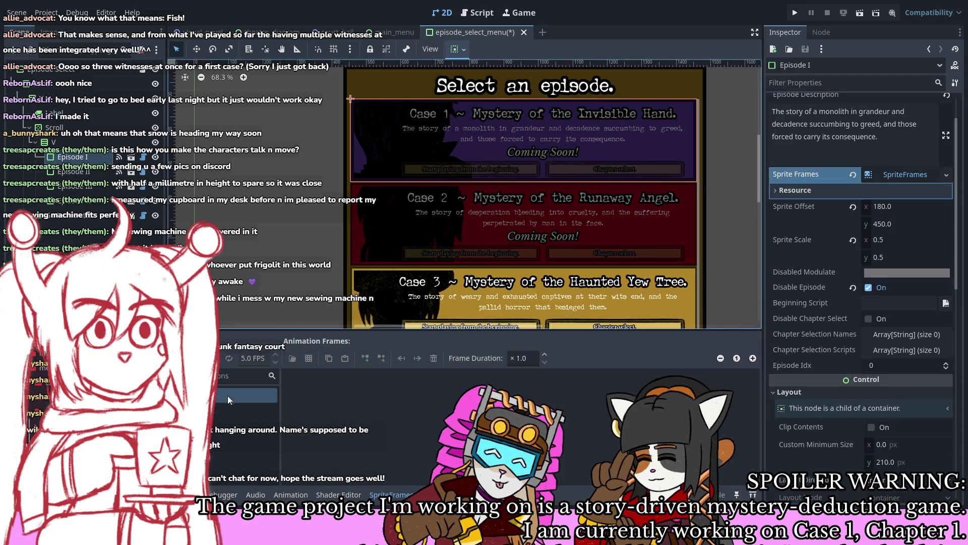
click(238, 391)
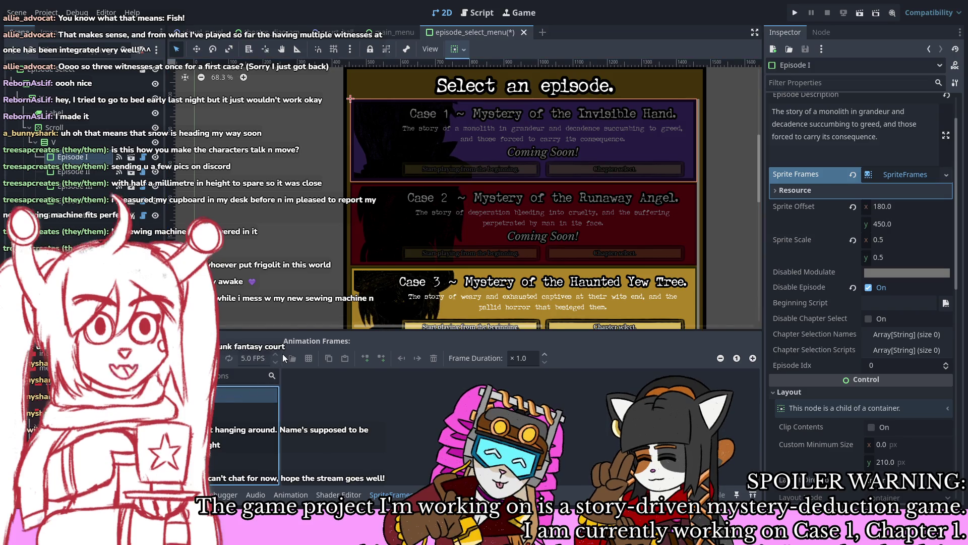
key(ctrl+s)
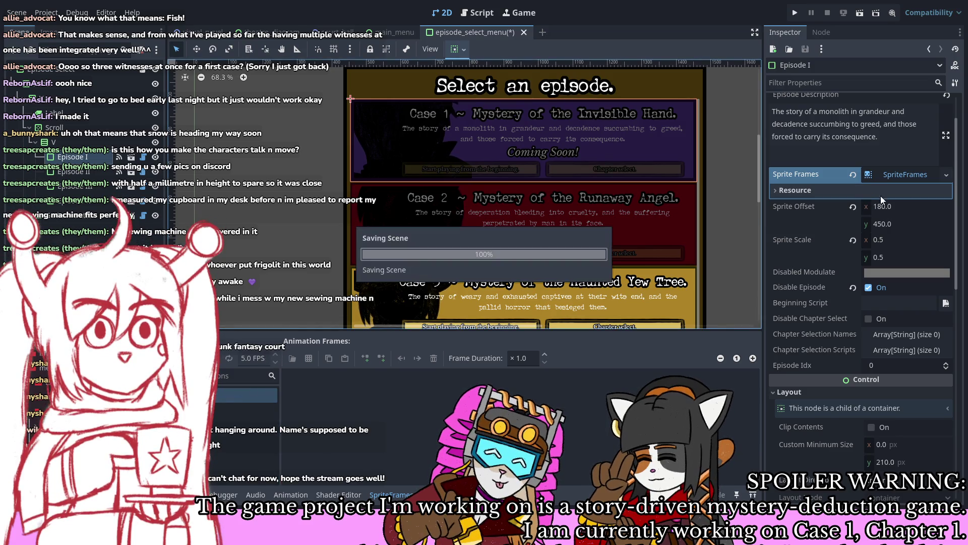
Step: Set the animation speed to 3 FPS and choose Add Frames from Sprite Sheet
click(904, 179)
click(275, 362)
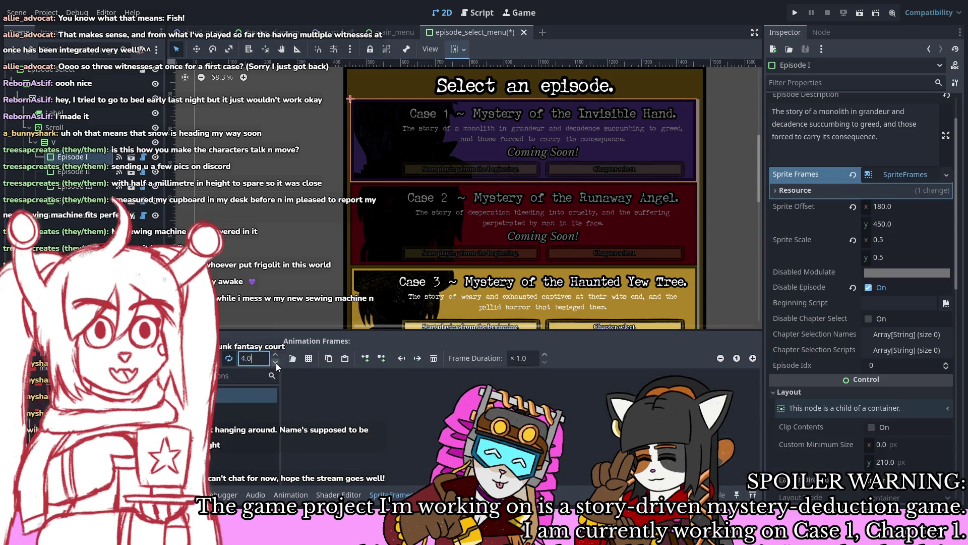
click(308, 358)
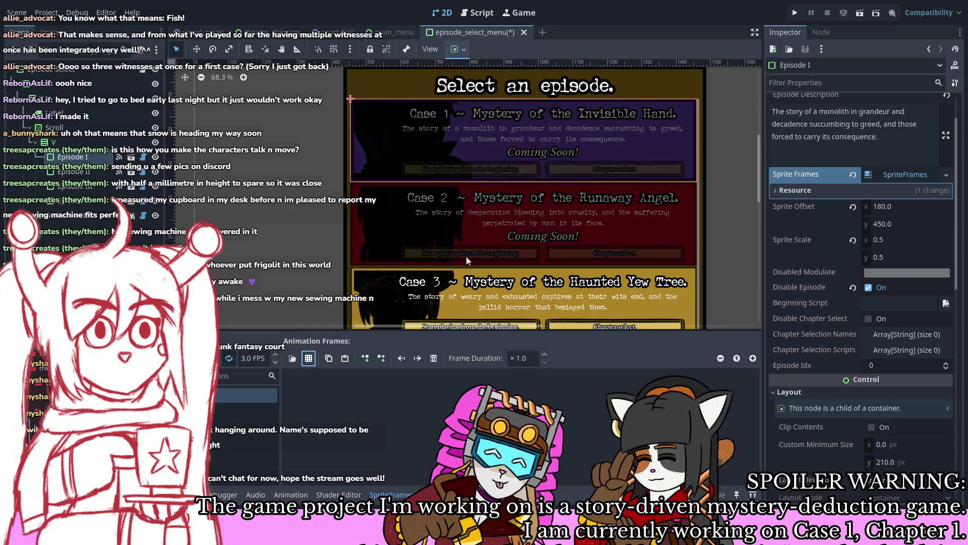
Step: Confirm the sprite sheet frames, then set the sprite x offset to 120 and update the panel
key(Return)
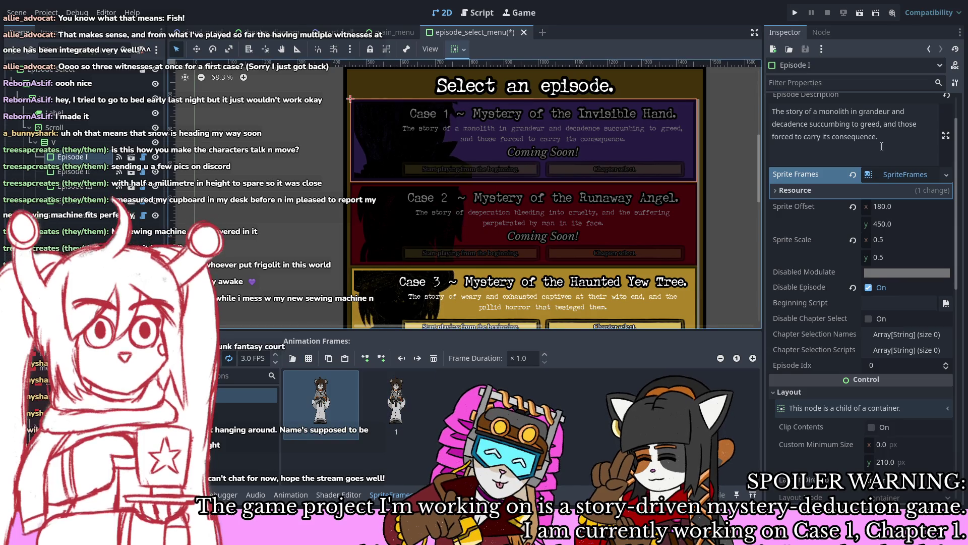
scroll(871, 116, up, 2)
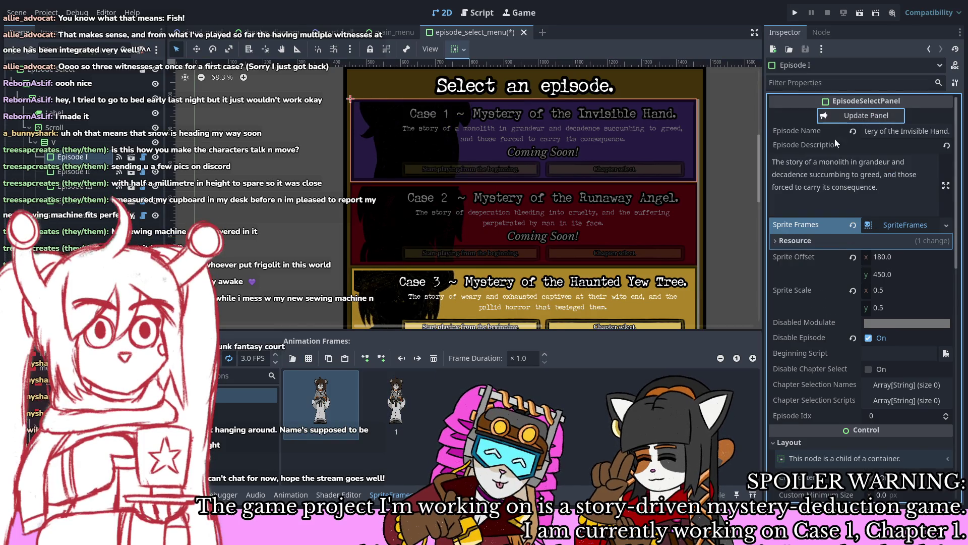
click(914, 259)
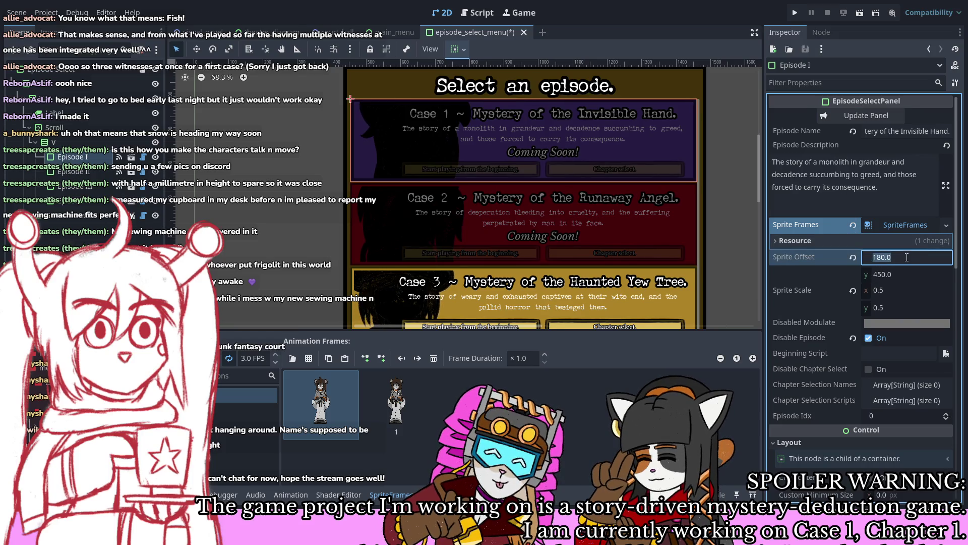
text(120)
key(Return)
click(850, 116)
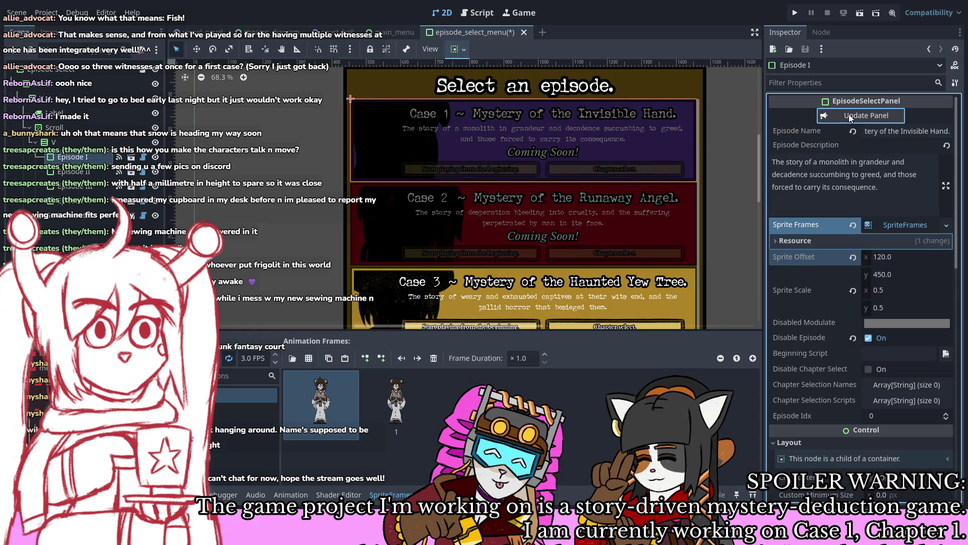
Step: Change the sprite x offset to 140 and update the Case 1 panel again
click(903, 262)
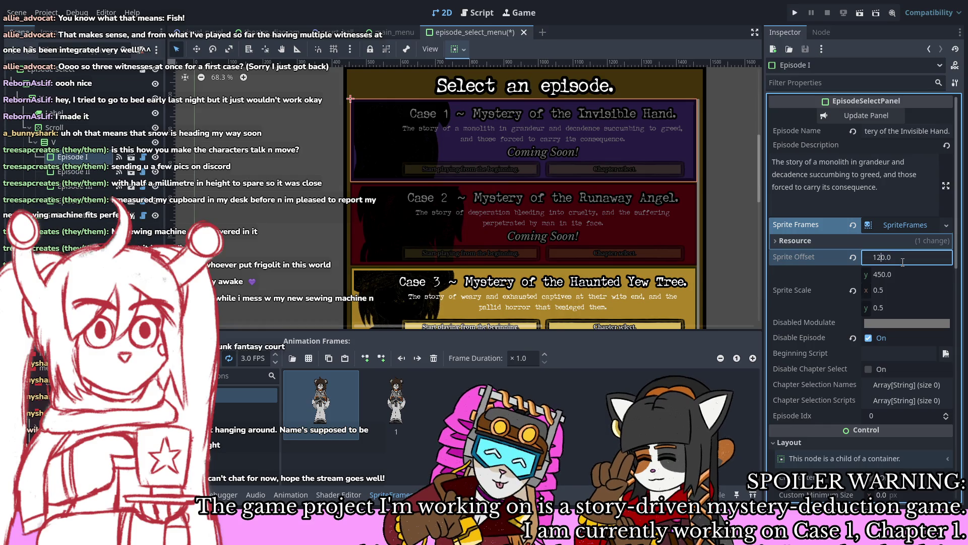
text(140)
key(Return)
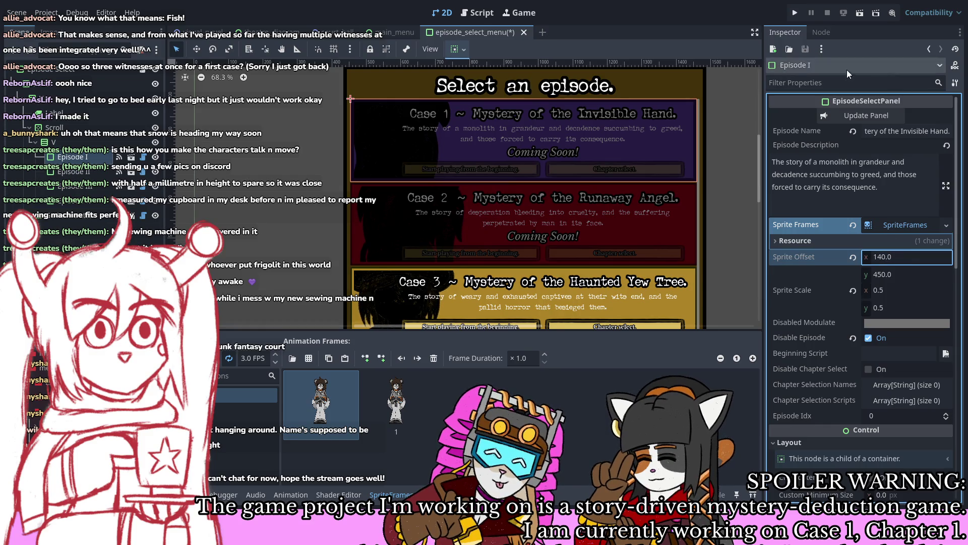
click(850, 120)
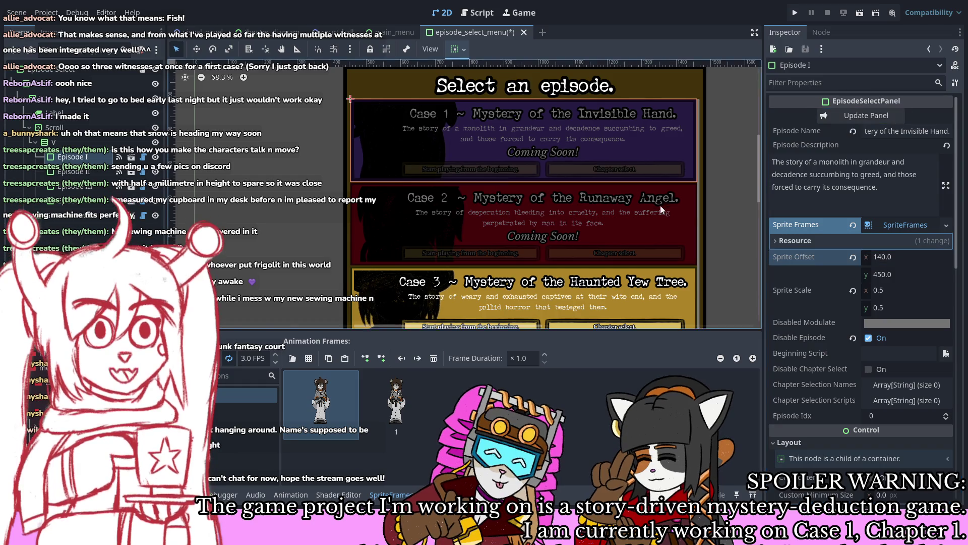
scroll(566, 160, down, 2)
scroll(550, 134, up, 2)
scroll(524, 182, down, 3)
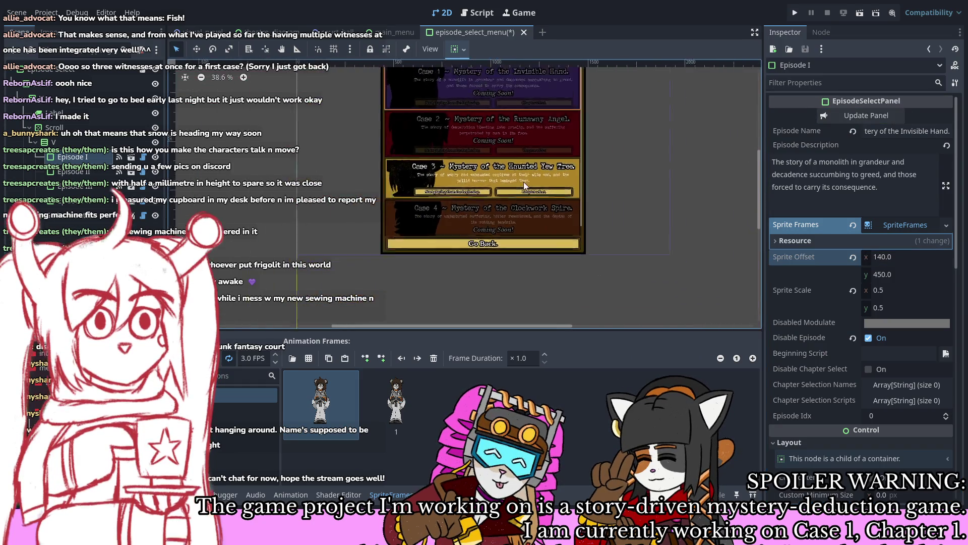
scroll(528, 125, up, 4)
scroll(493, 192, down, 3)
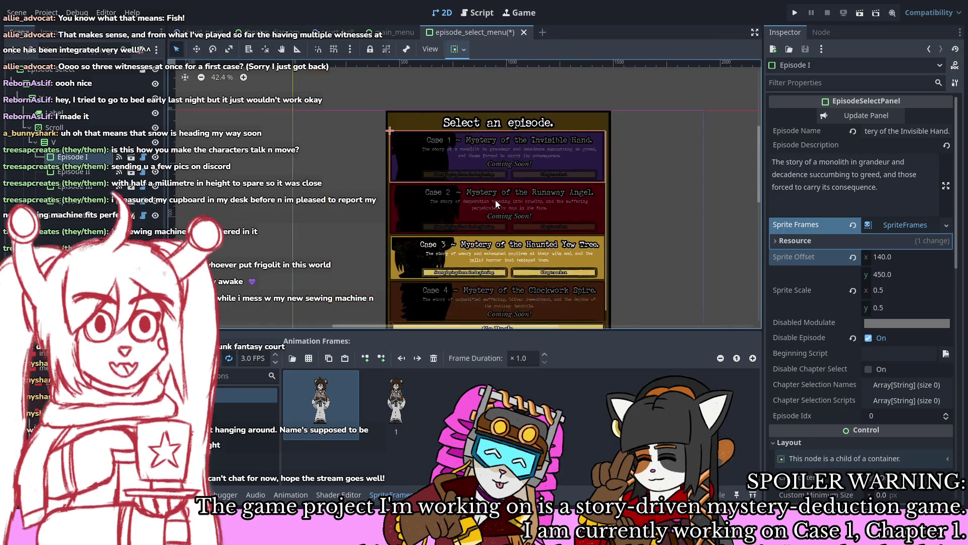
scroll(531, 215, up, 3)
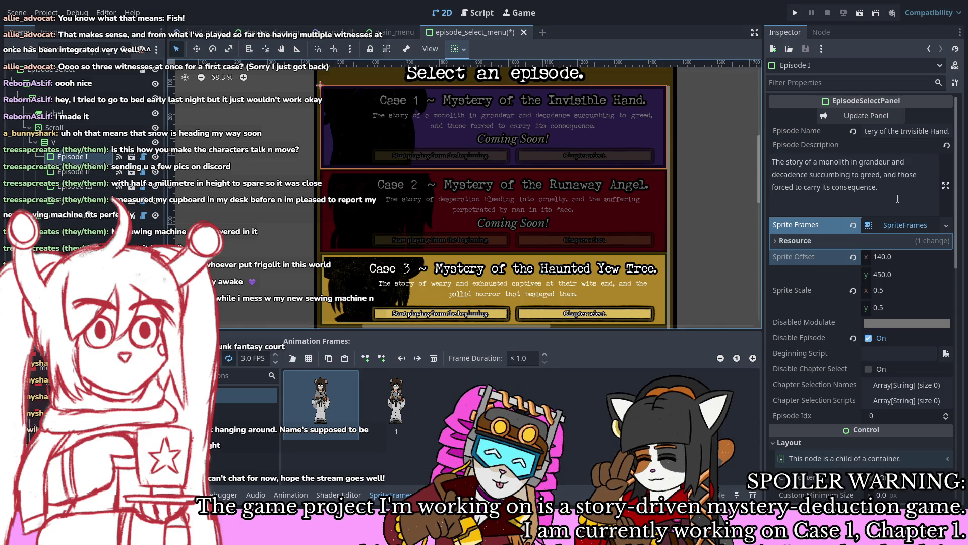
scroll(915, 176, down, 4)
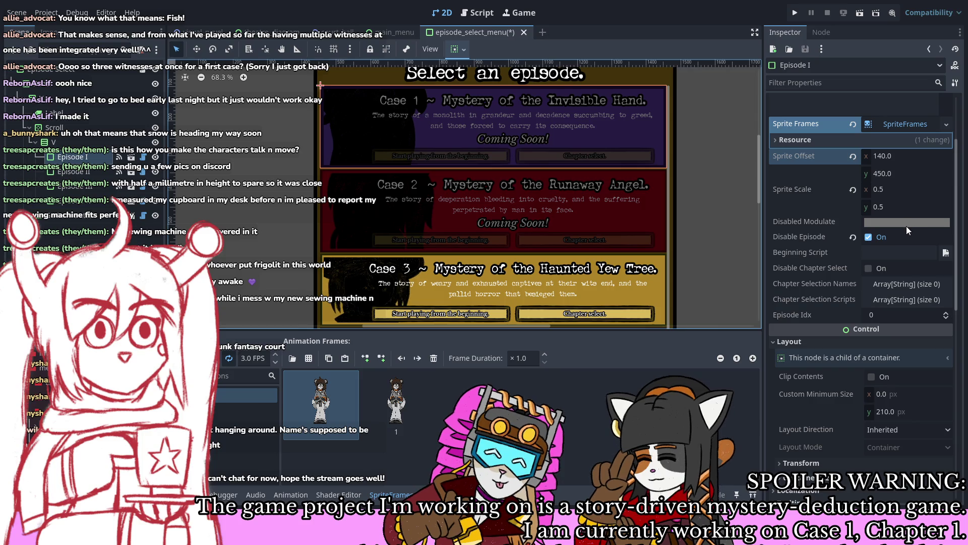
Step: Uncheck Disable Episode for Case 1, update the panel, assign a res://manuscript beginning script, and save
click(875, 239)
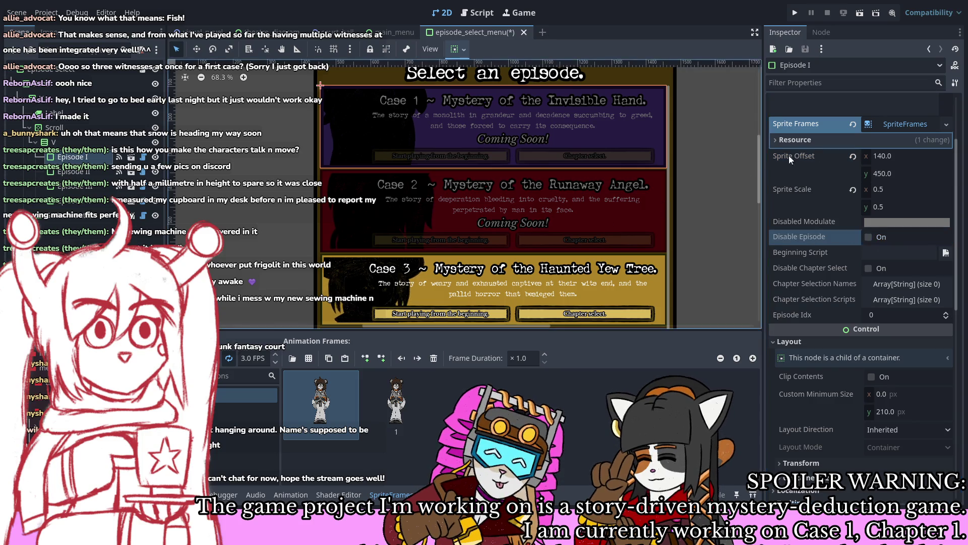
scroll(789, 155, up, 4)
click(866, 116)
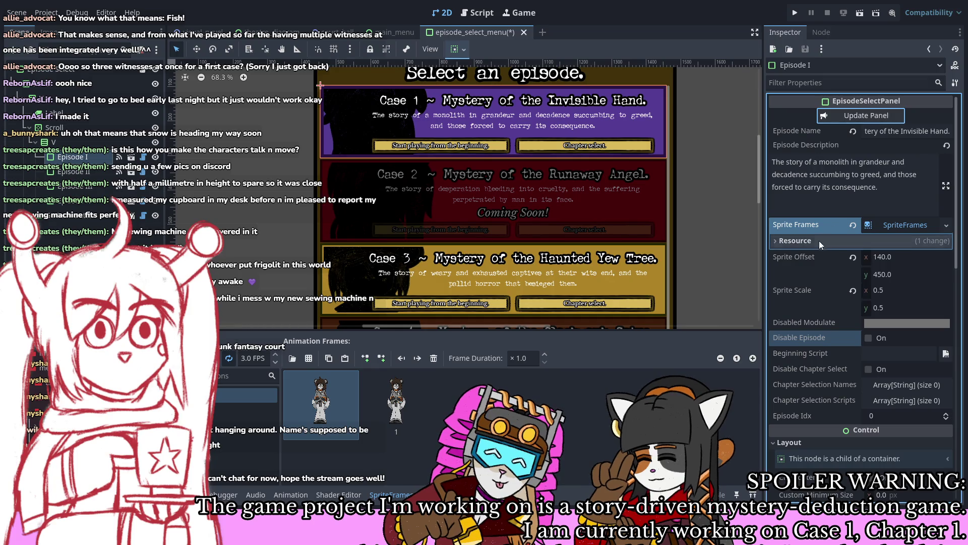
scroll(799, 278, down, 4)
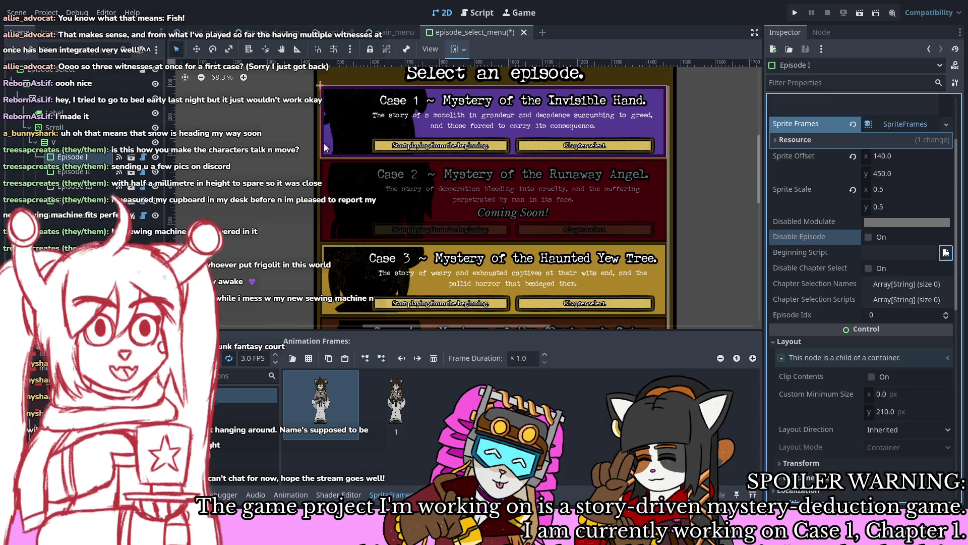
double_click(433, 149)
key(ctrl+s)
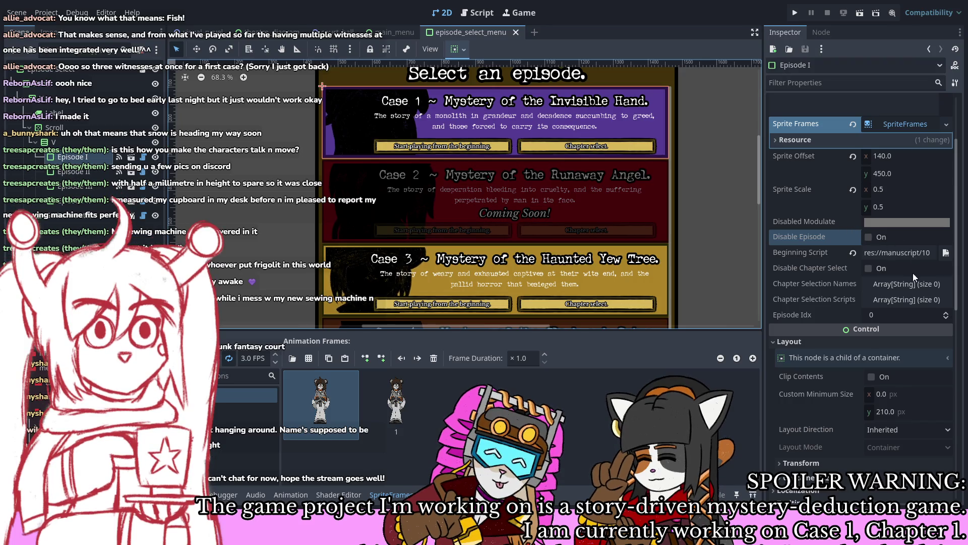
Step: Add Chapter Selection Names and Scripts entries, pick a chapter script, and trim both lists to one
click(910, 288)
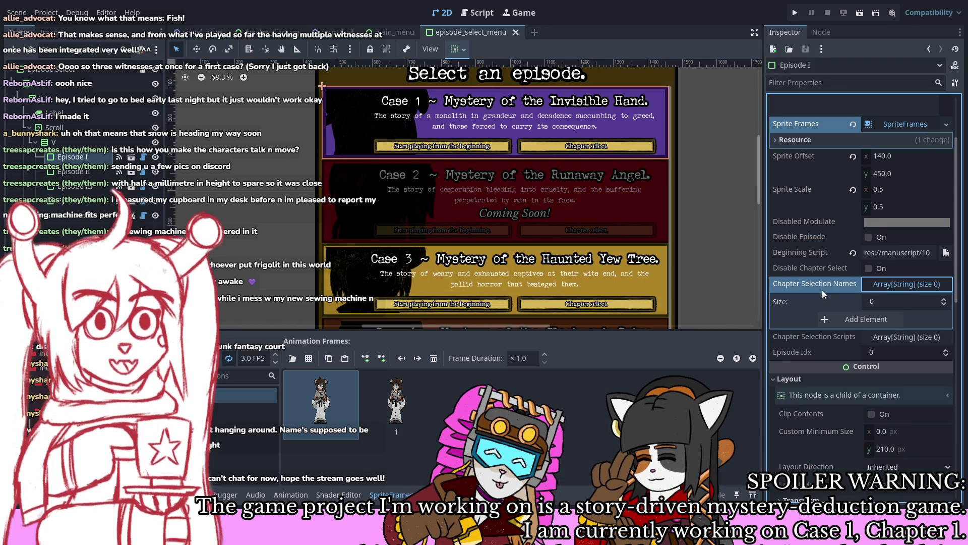
scroll(825, 285, down, 5)
click(866, 221)
click(842, 240)
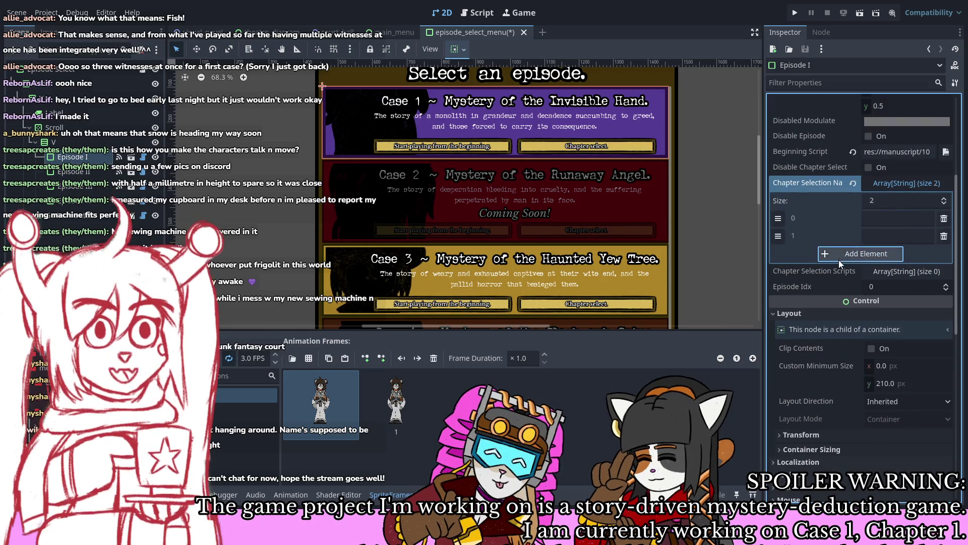
click(839, 258)
click(893, 289)
click(870, 324)
click(863, 341)
click(858, 358)
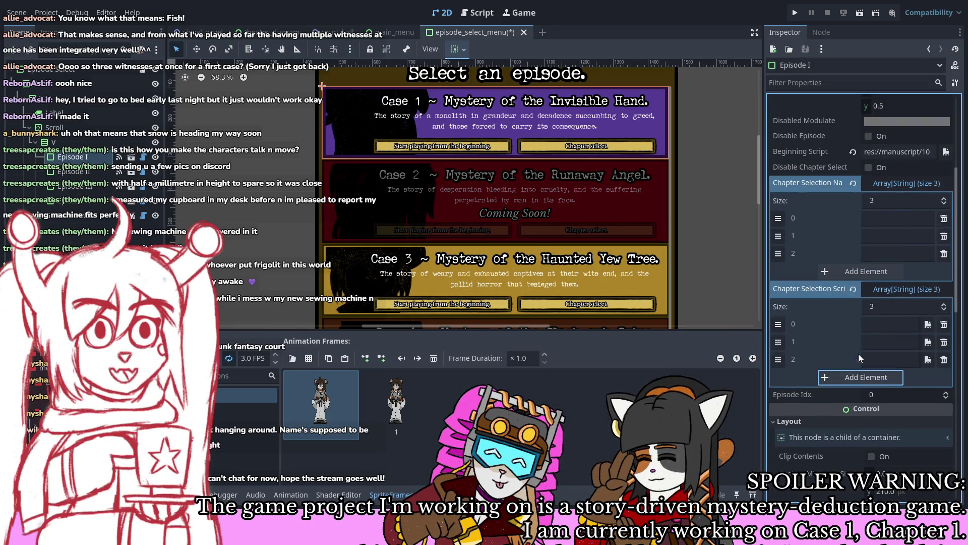
click(928, 325)
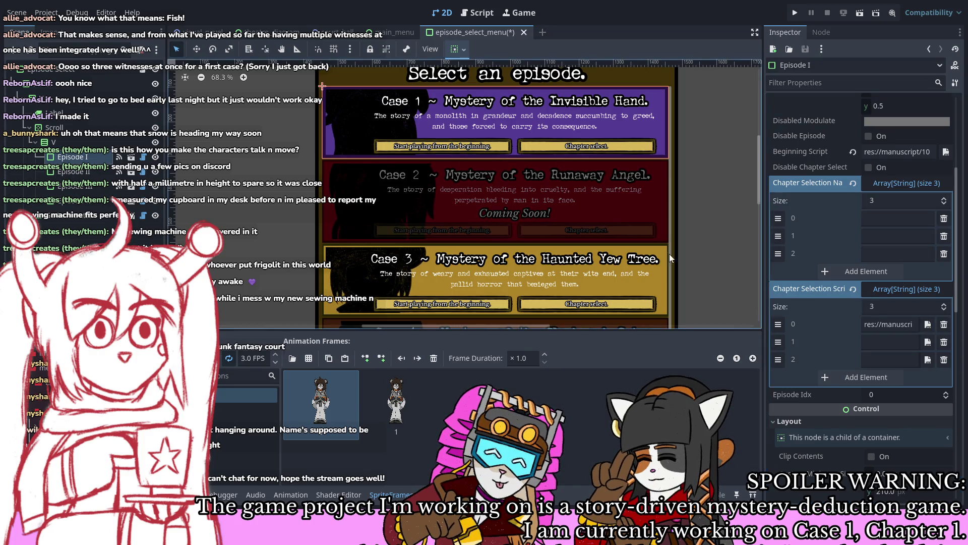
click(944, 360)
click(944, 343)
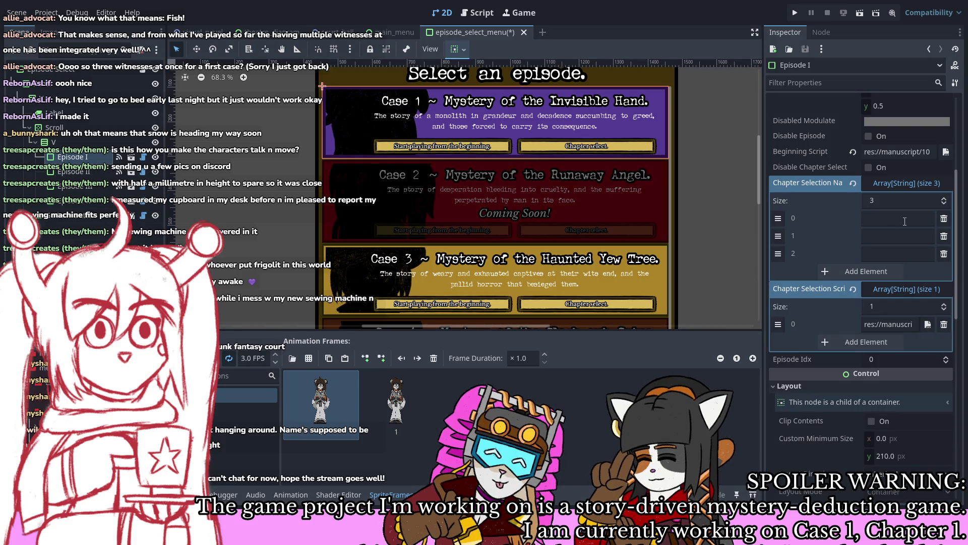
click(944, 237)
click(943, 237)
Step: Name the chapter 'I. What is left unseen.' and save the episode select scene
click(905, 218)
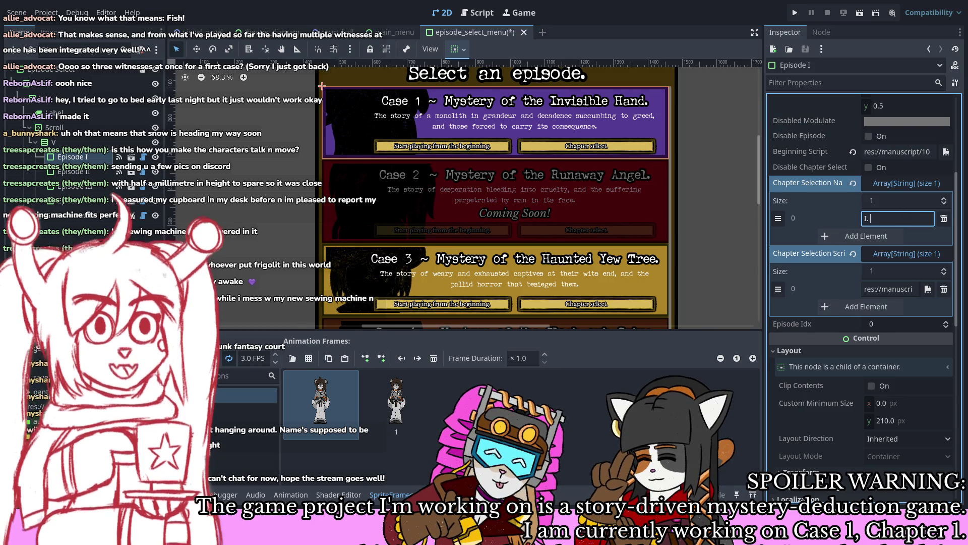
key(Return)
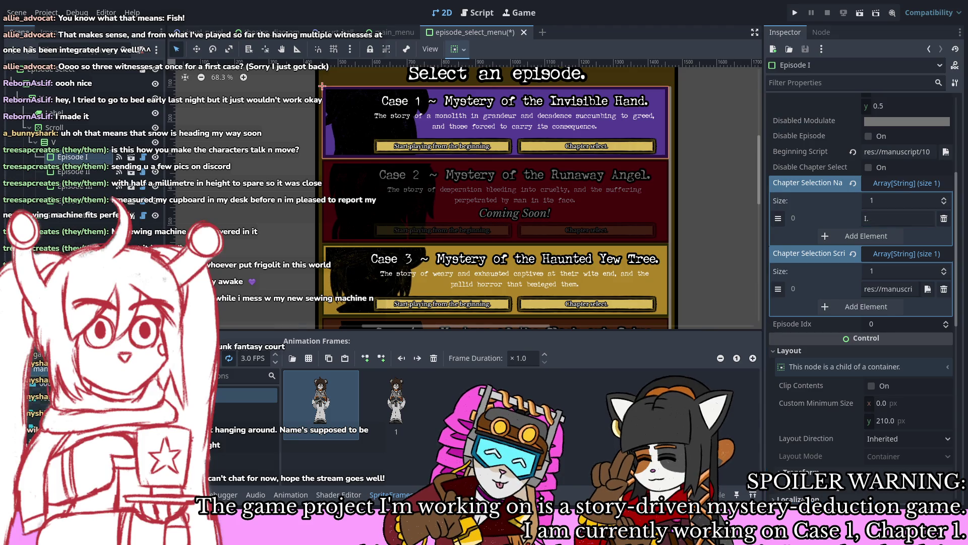
click(254, 389)
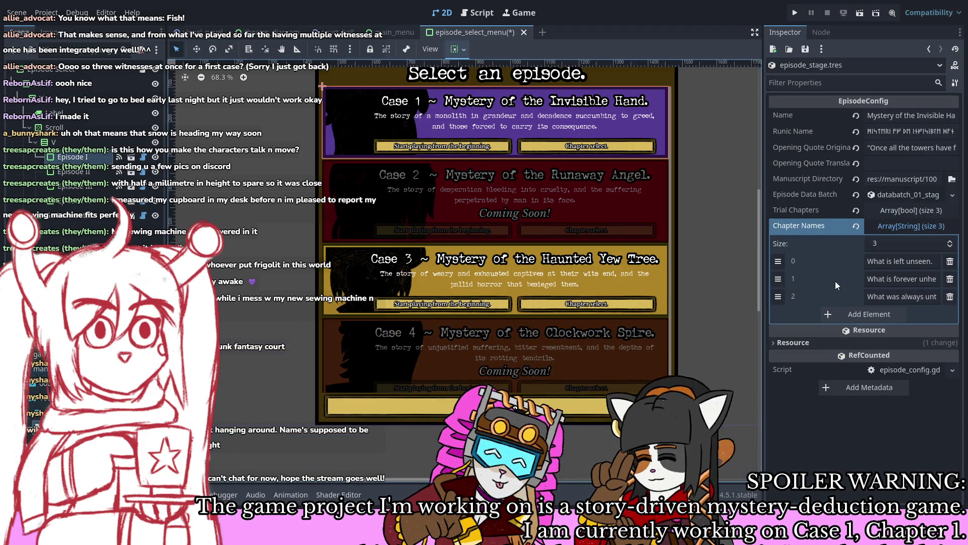
click(76, 159)
click(904, 218)
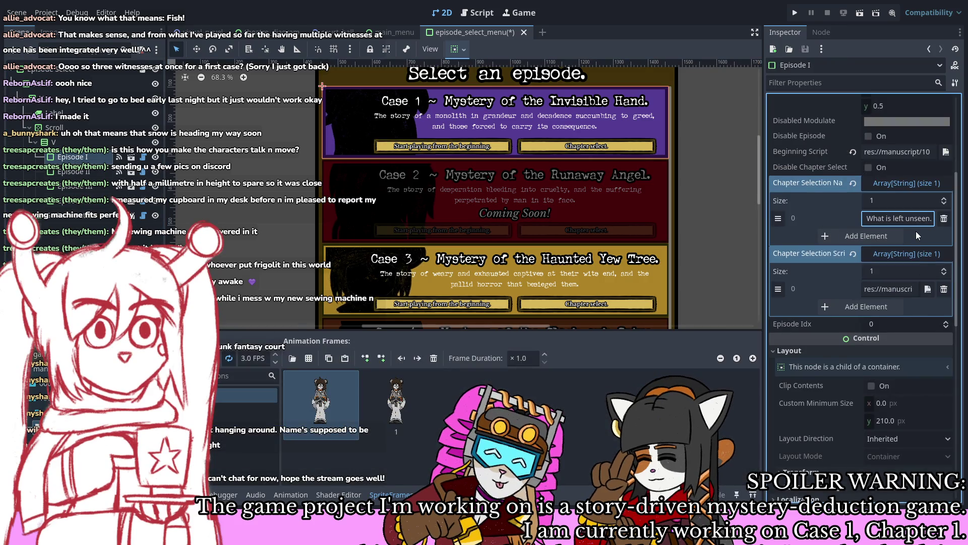
key(Home)
text(I.)
scroll(815, 307, up, 5)
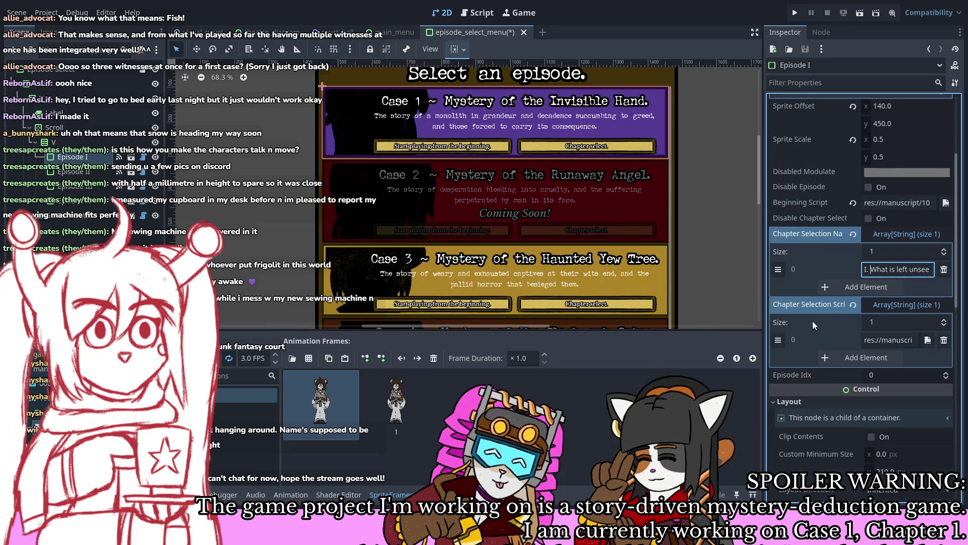
key(ctrl+s)
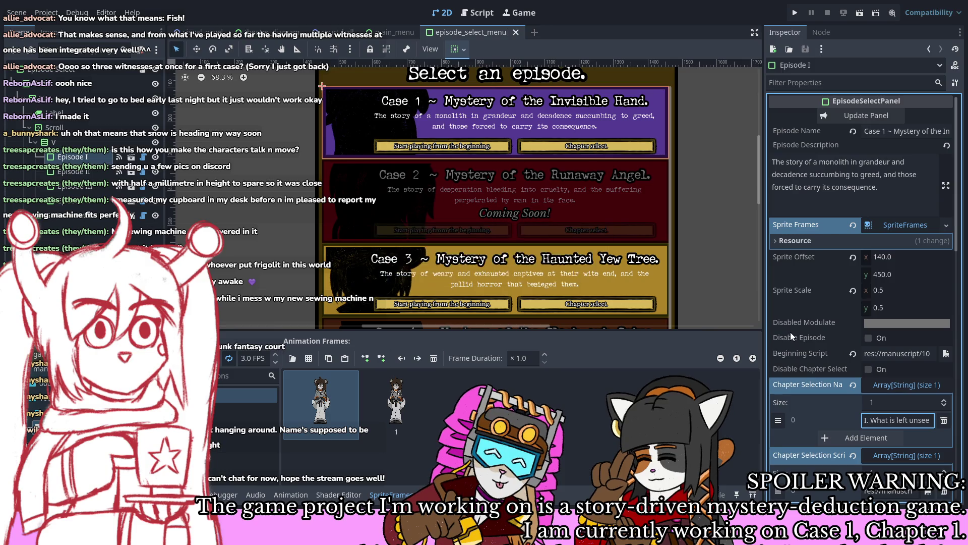
Step: Check Disable Episode on Episode III so Case 3 shows Coming Soon, update, and save
click(644, 268)
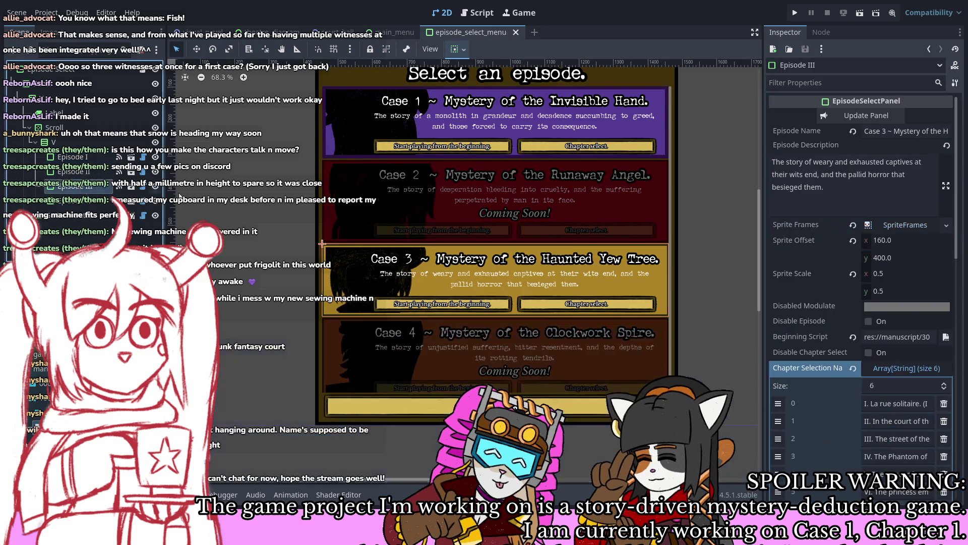
scroll(824, 292, down, 4)
scroll(831, 295, up, 3)
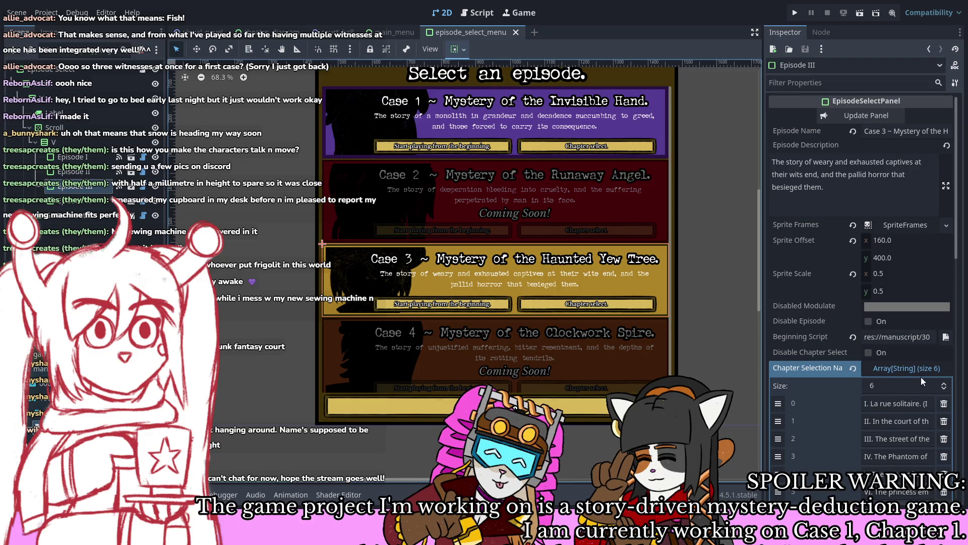
click(898, 366)
click(894, 353)
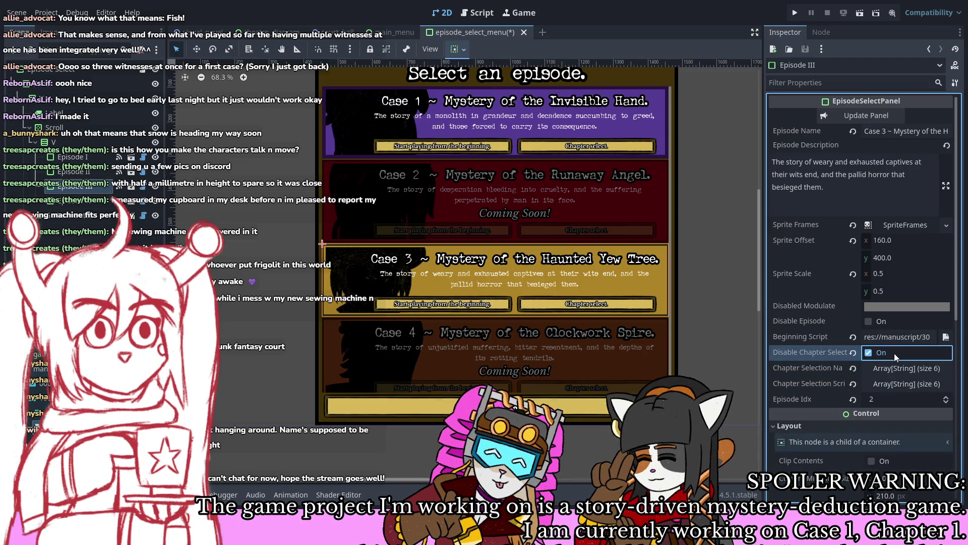
click(829, 112)
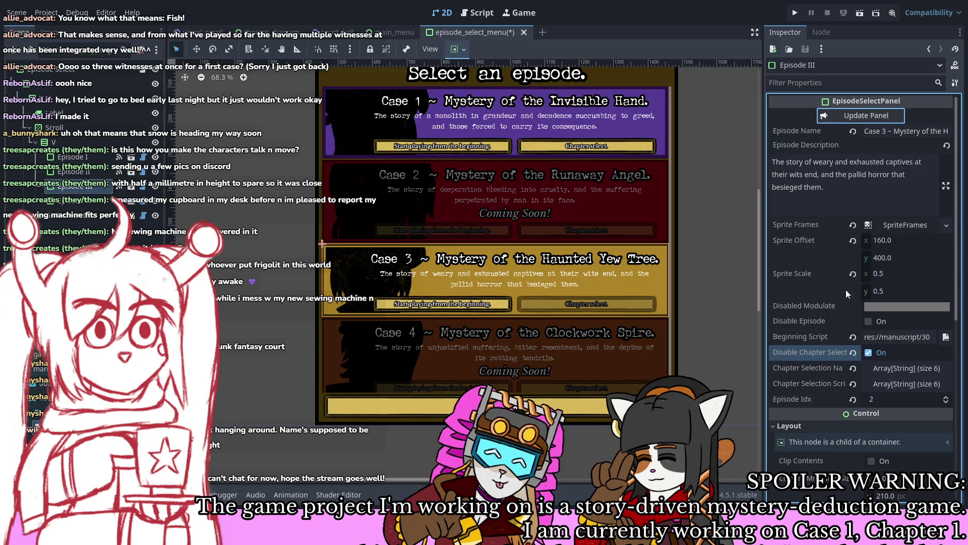
click(889, 350)
click(887, 323)
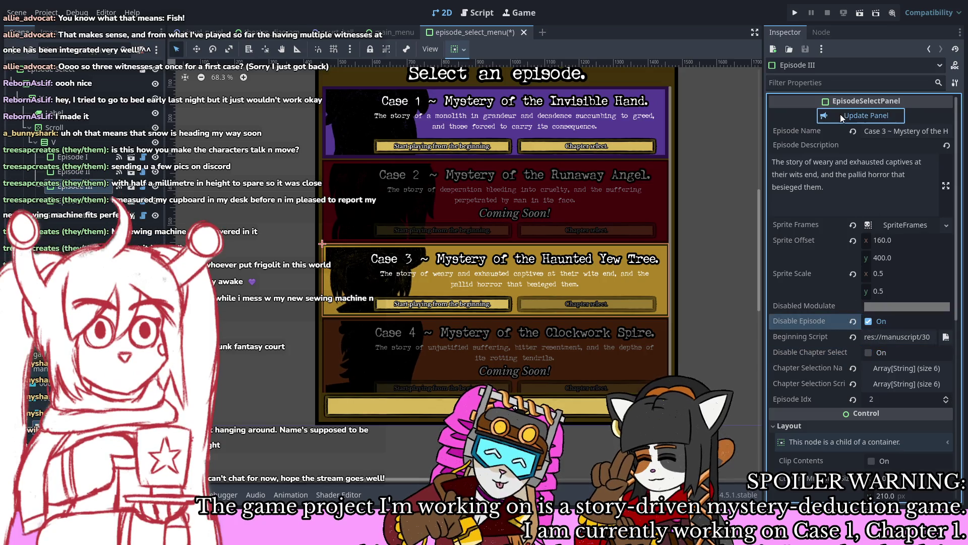
click(840, 115)
scroll(620, 252, down, 1)
key(ctrl+s)
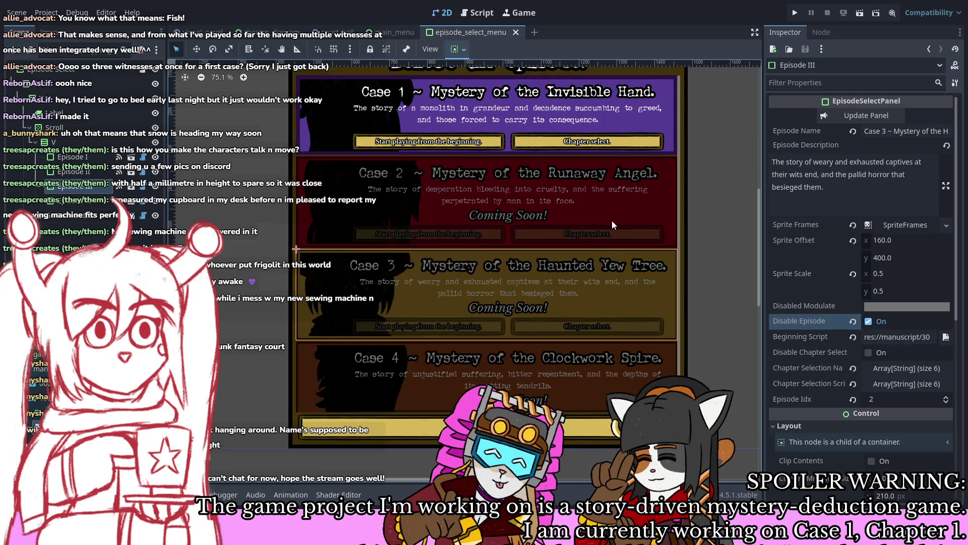
Step: Inspect Episode II and Episode I, refresh the Case 1 panel, and deselect everything
scroll(605, 197, up, 2)
scroll(605, 192, down, 1)
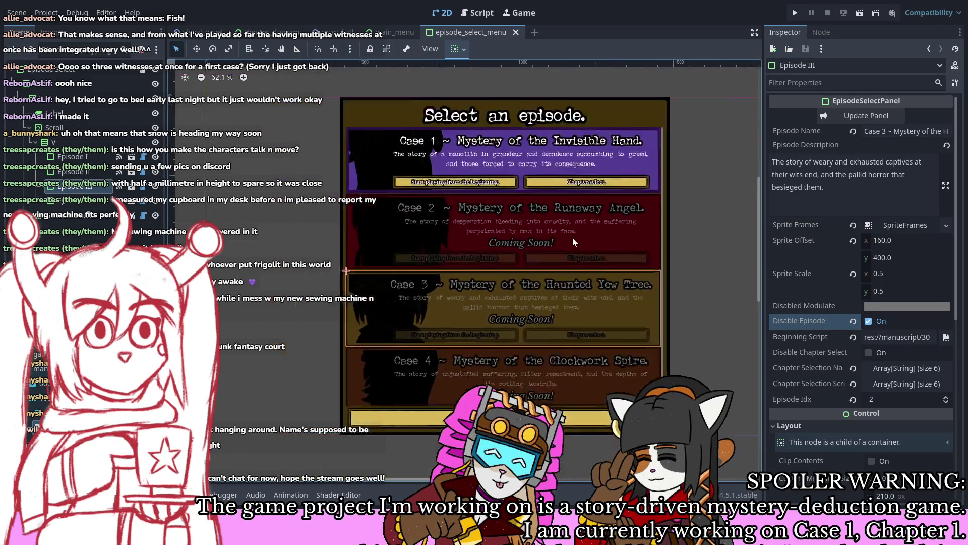
scroll(576, 244, up, 1)
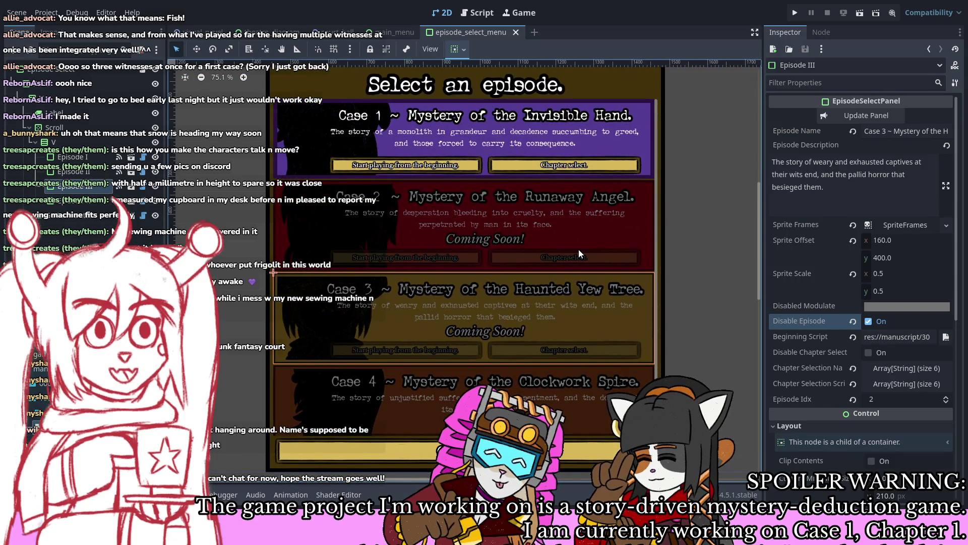
scroll(549, 254, left, 1)
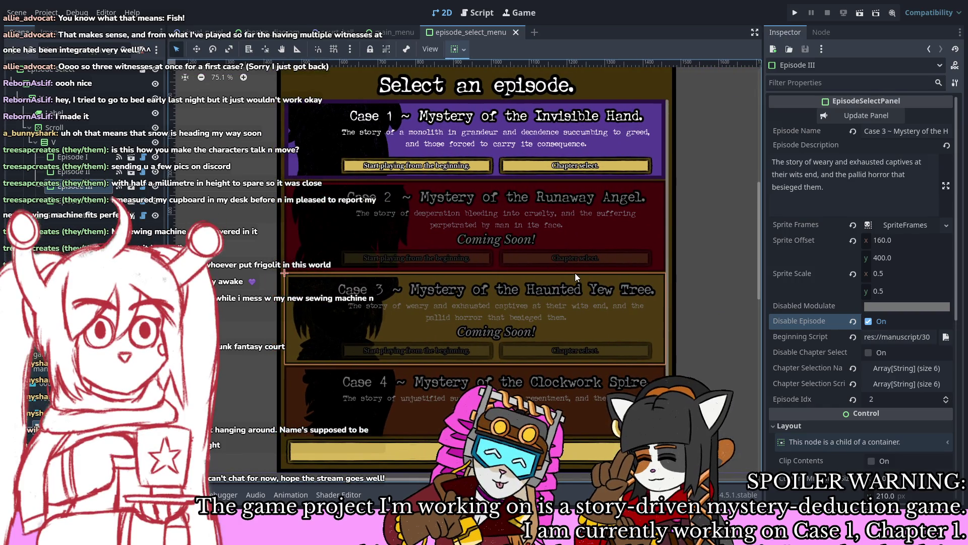
click(82, 170)
click(71, 156)
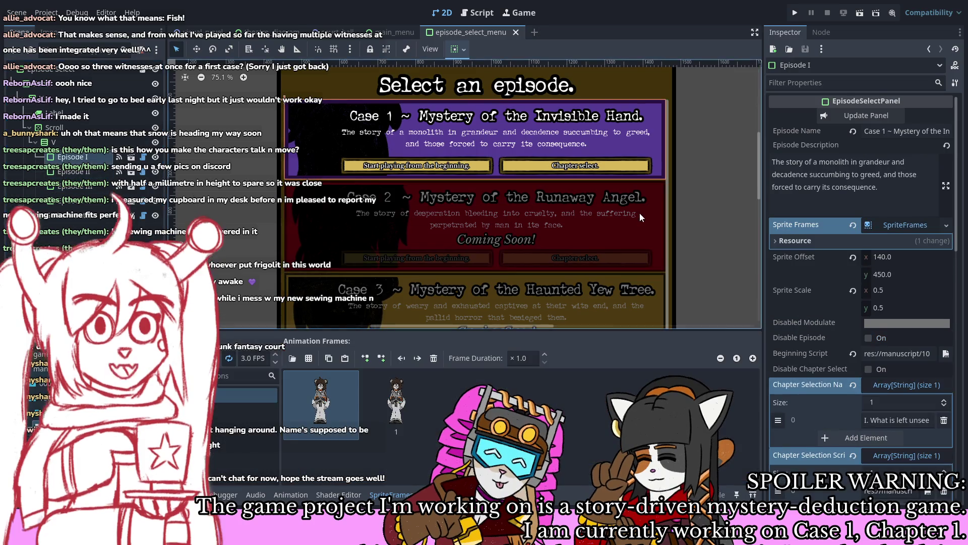
click(391, 495)
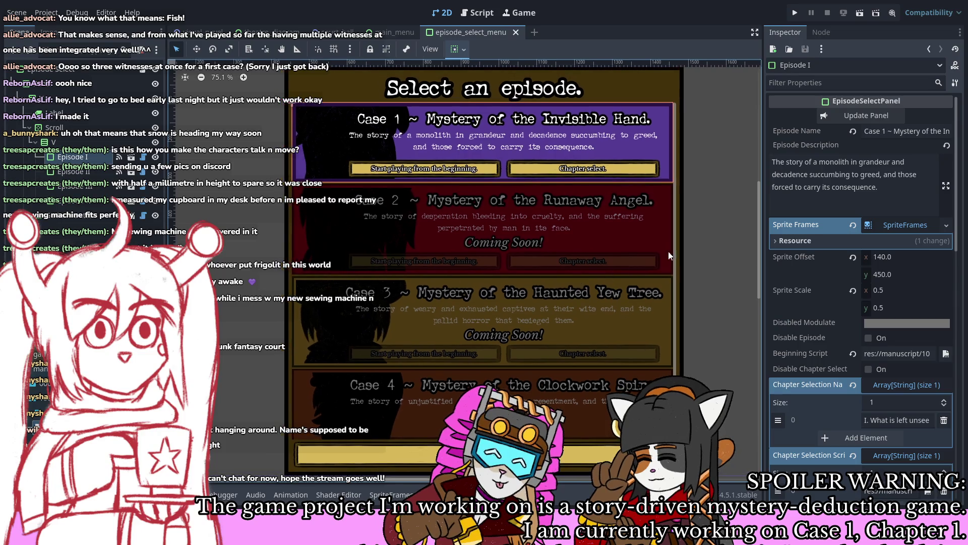
click(875, 114)
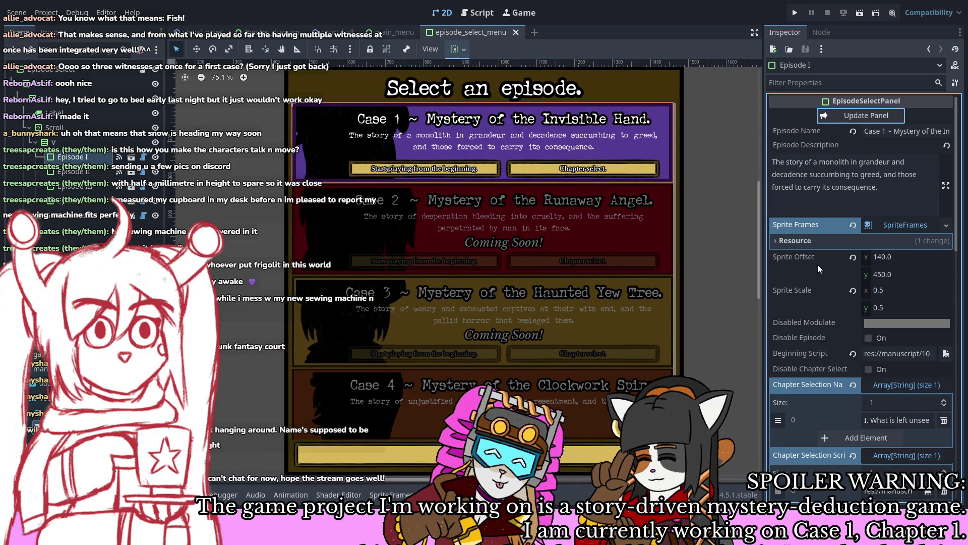
scroll(817, 264, down, 3)
scroll(814, 261, down, 3)
scroll(803, 266, up, 5)
scroll(330, 180, down, 4)
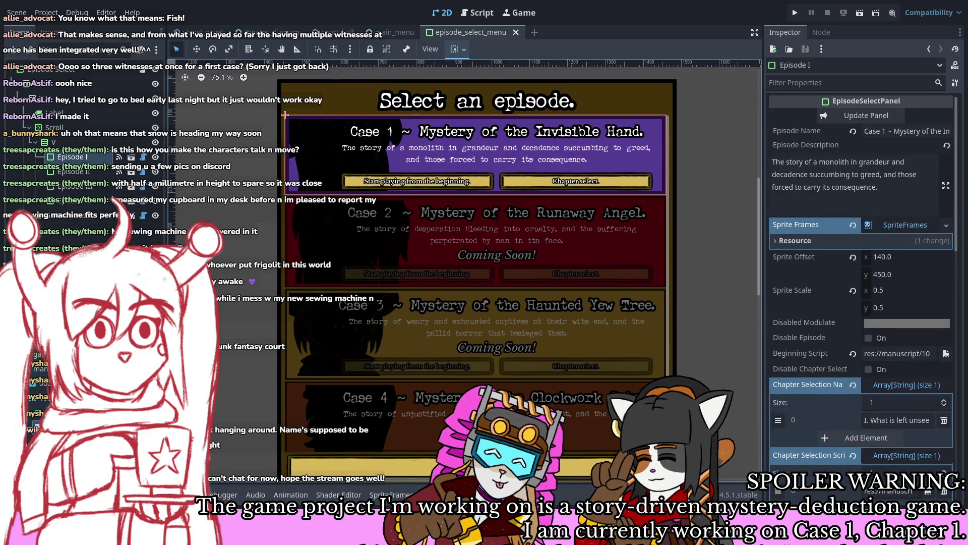
click(651, 228)
scroll(353, 151, down, 5)
click(364, 73)
Step: Switch to the main_menu scene, shift its view left, and run the project
scroll(332, 89, up, 7)
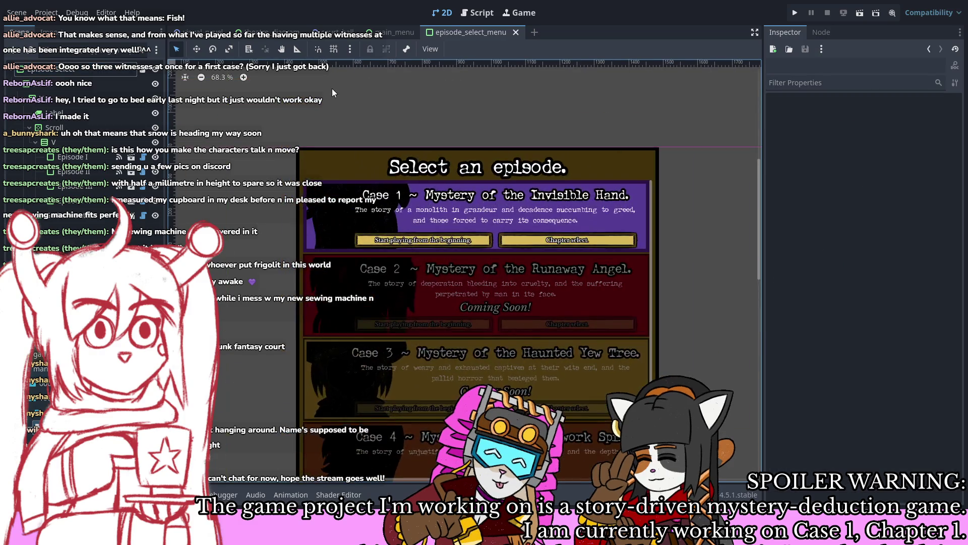
click(379, 34)
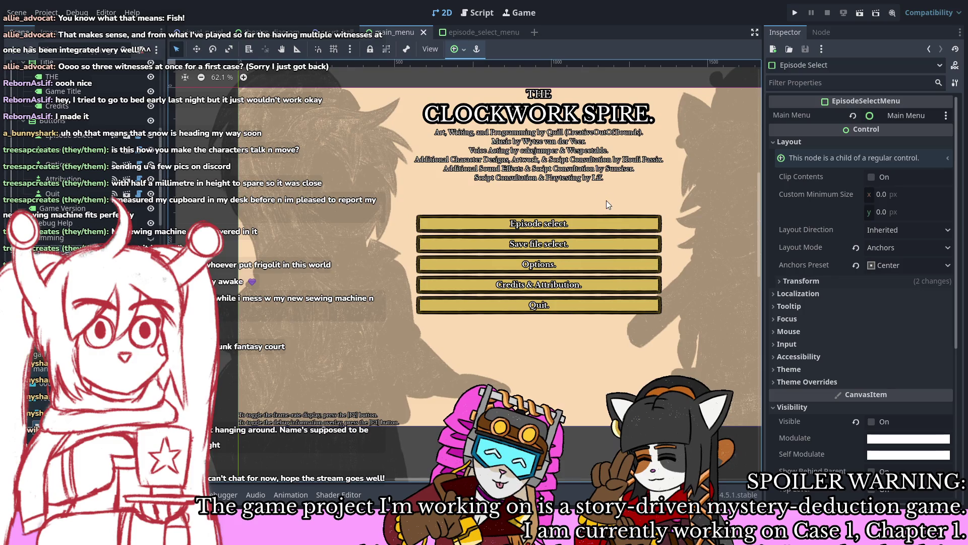
drag(606, 204, 528, 210)
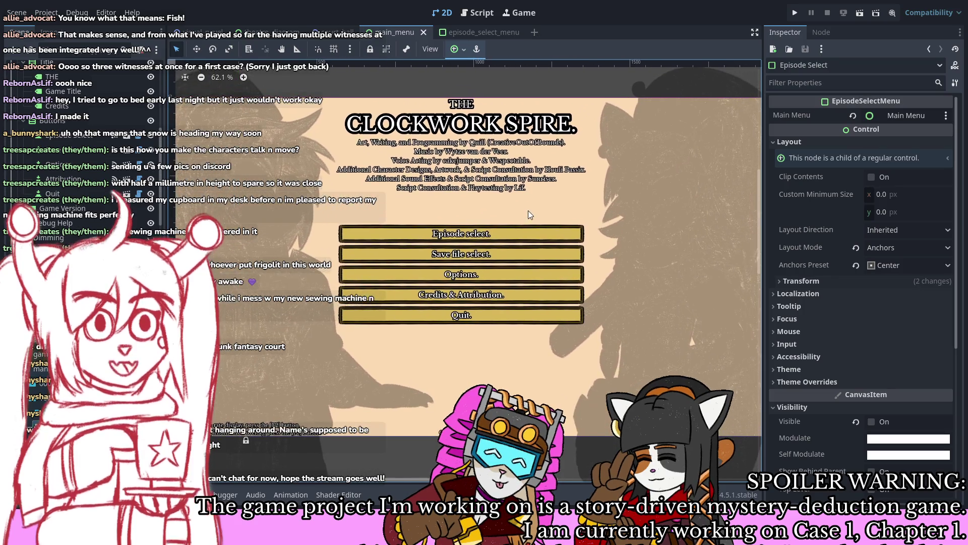
click(796, 11)
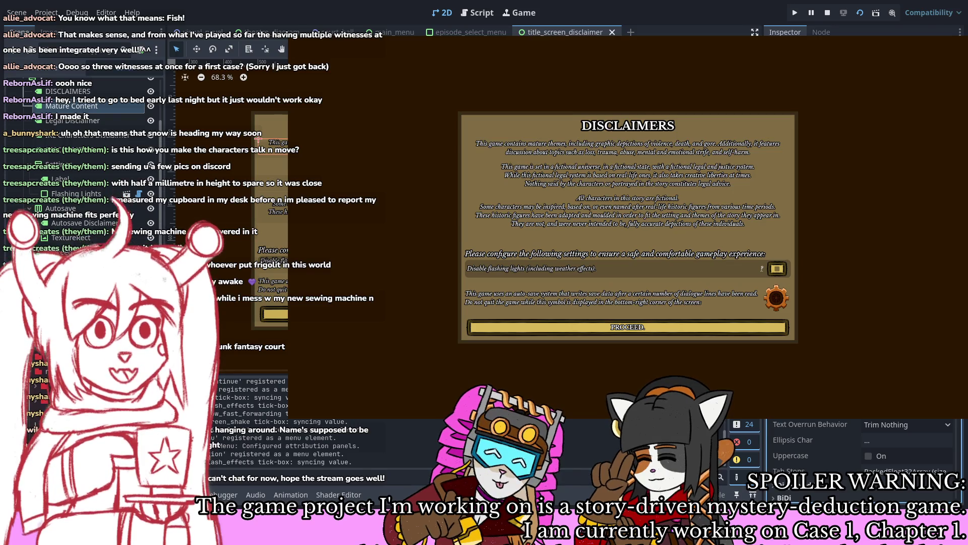
Step: Add '(but car toony)' to the disclaimer, then proceed, open Episode select, and start Case 1 from the beginning
text((but car )
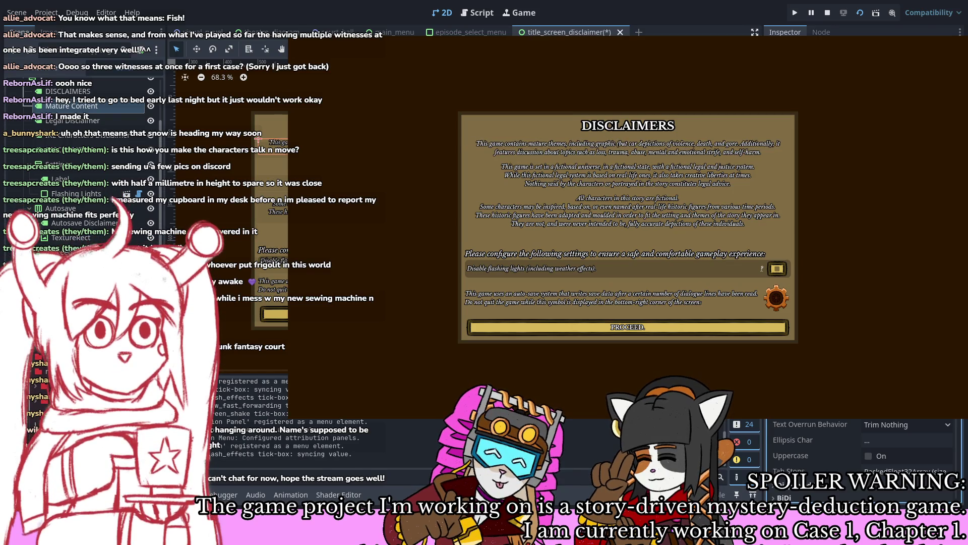
text(toony))
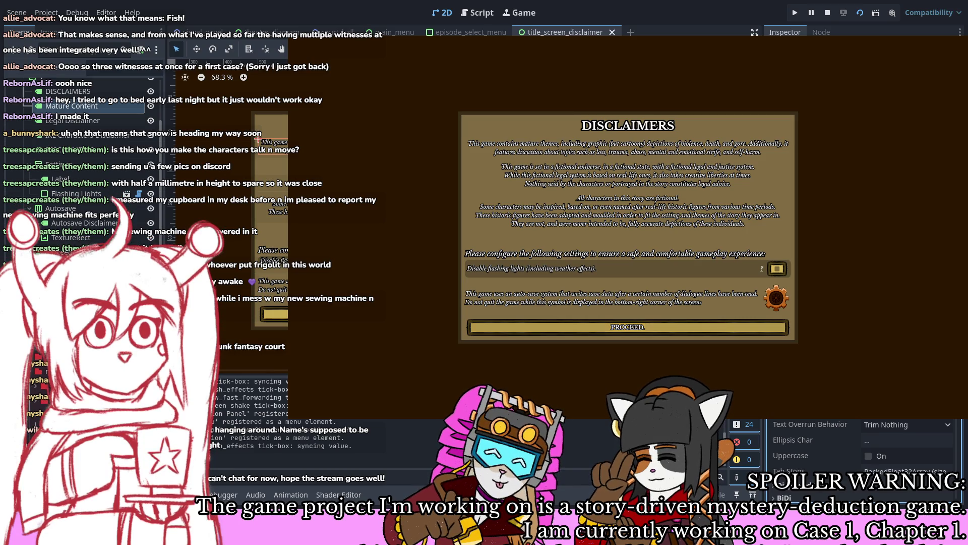
key(Return)
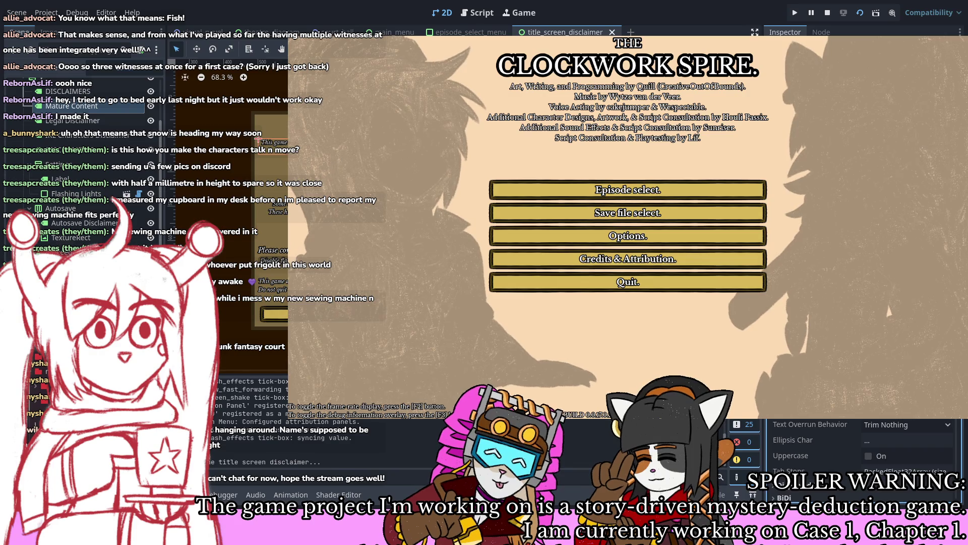
key(Return)
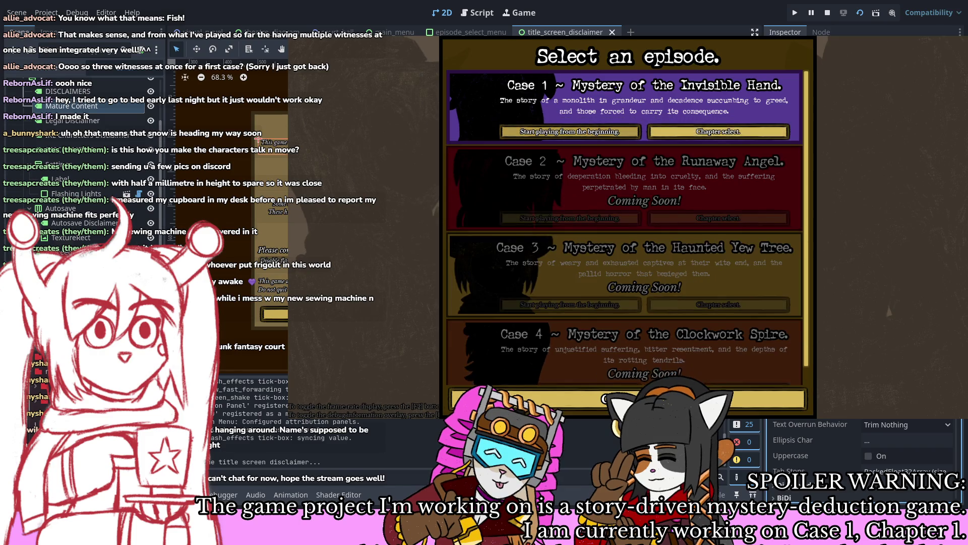
key(Return)
key(Return)
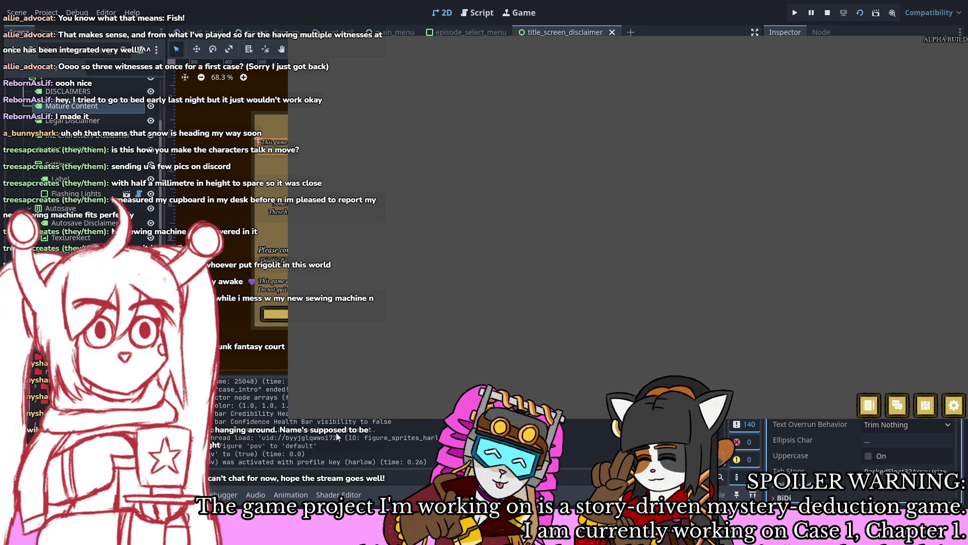
Step: Switch to the episode_select_menu scene, select the Episode I node, and show the Output log
scroll(79, 161, up, 3)
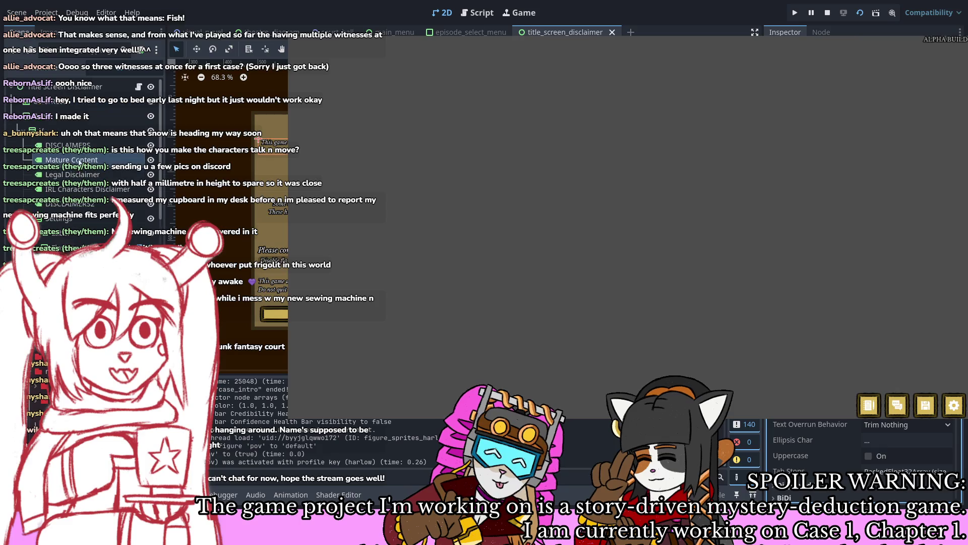
click(478, 33)
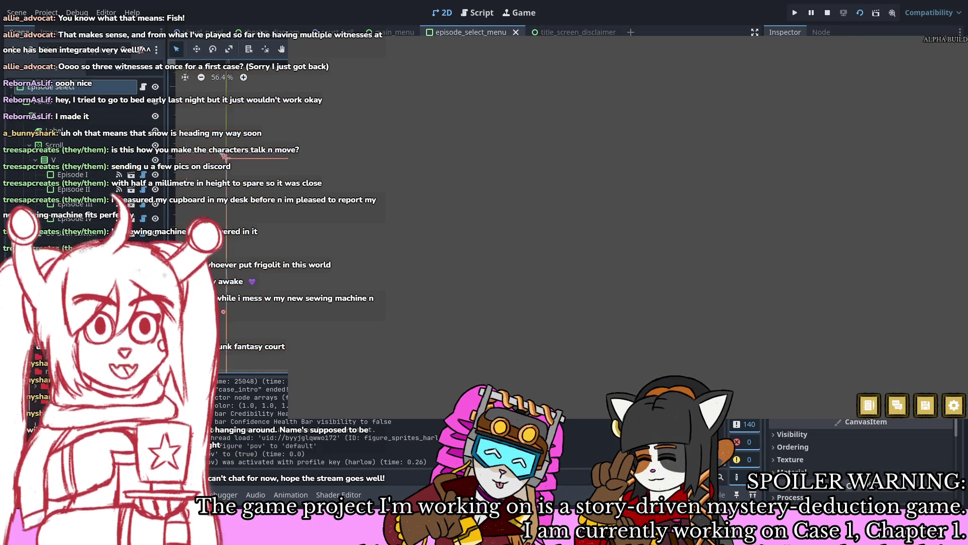
click(87, 103)
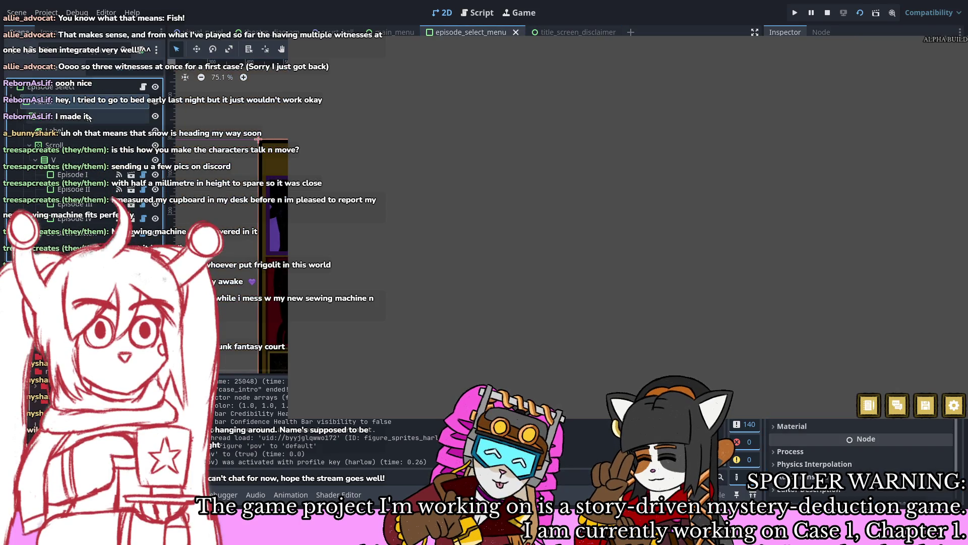
click(85, 175)
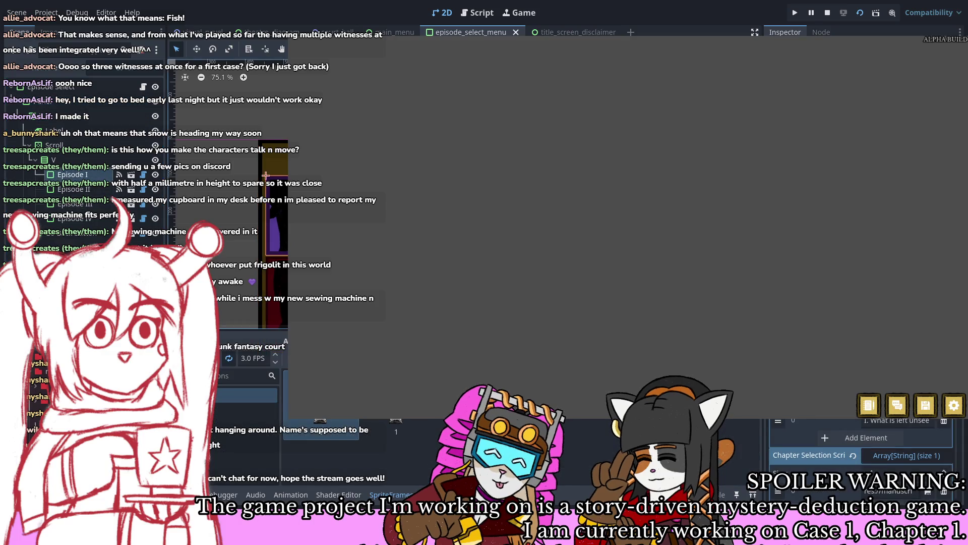
scroll(861, 454, down, 5)
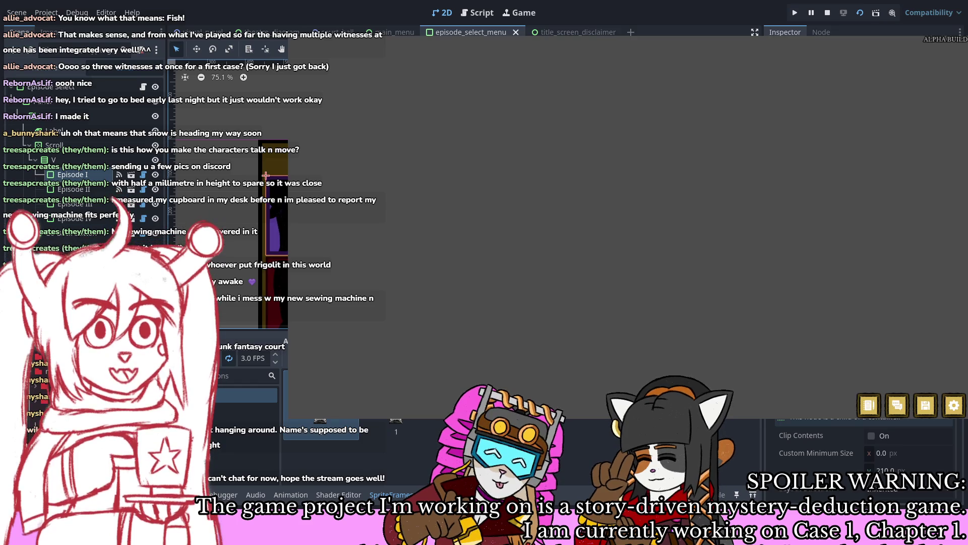
click(187, 495)
scroll(343, 448, up, 2)
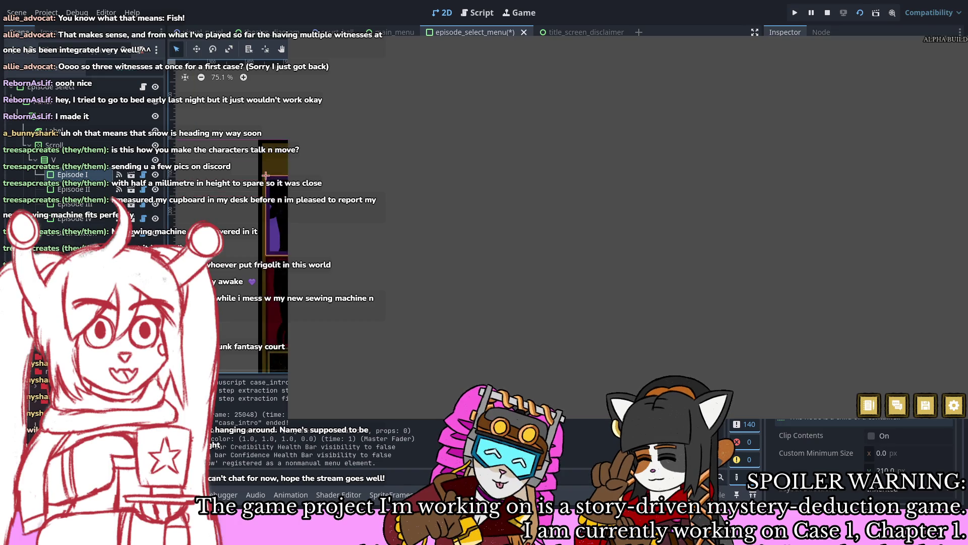
Step: Restart the game into Case 1's opening, then stop it with F8 and run it again
click(861, 15)
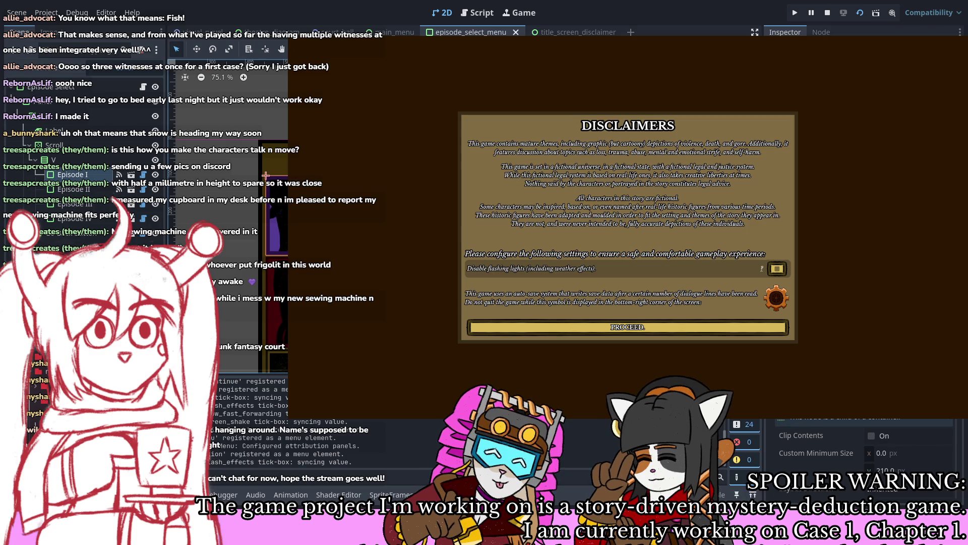
key(Return)
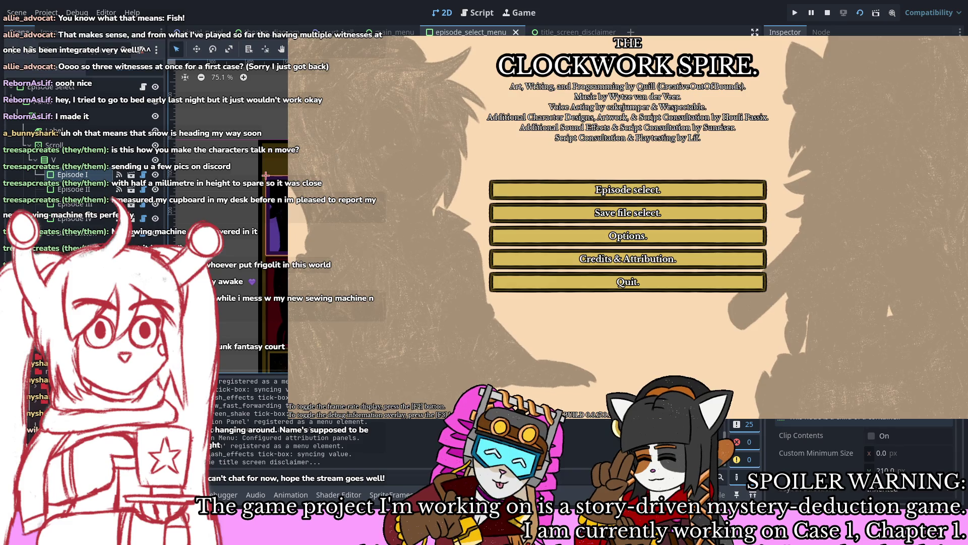
key(Return)
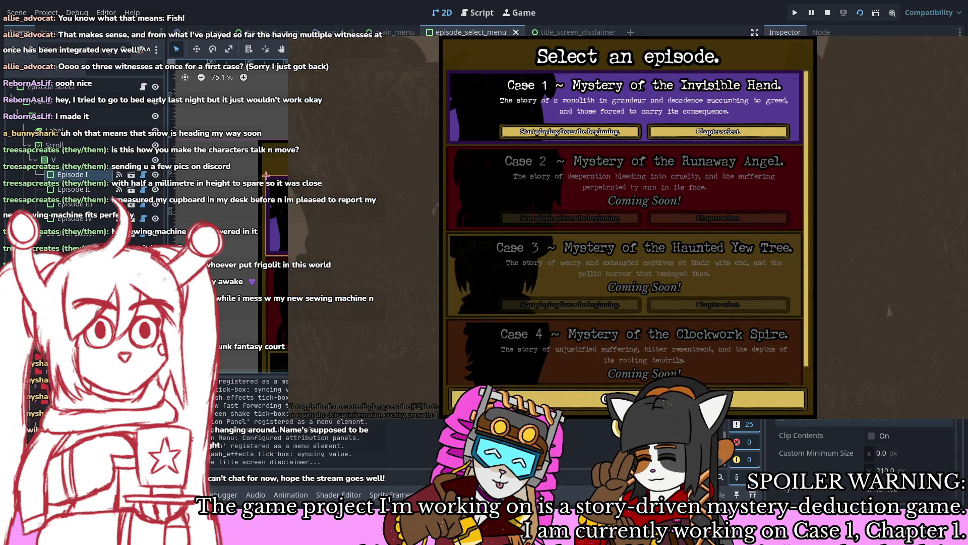
key(Return)
key(Return)
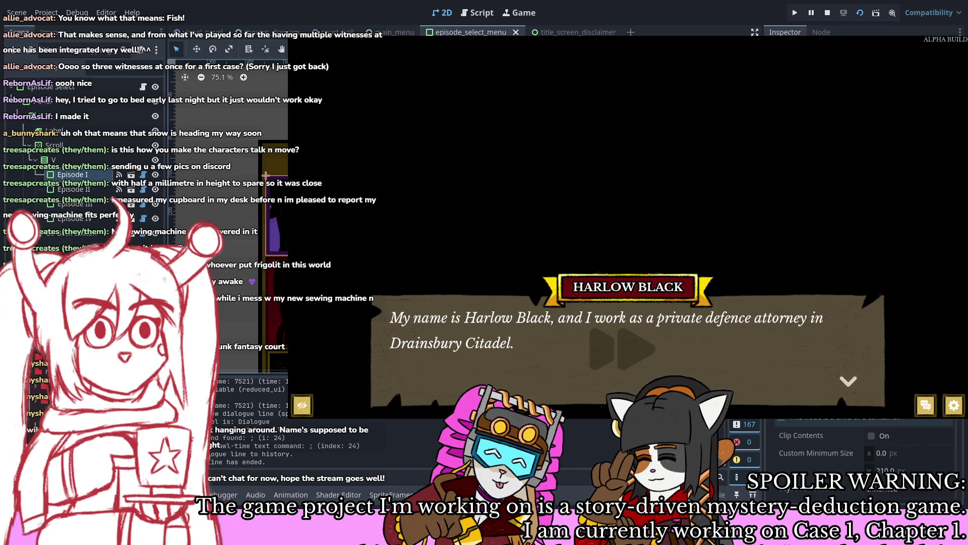
key(F8)
click(862, 15)
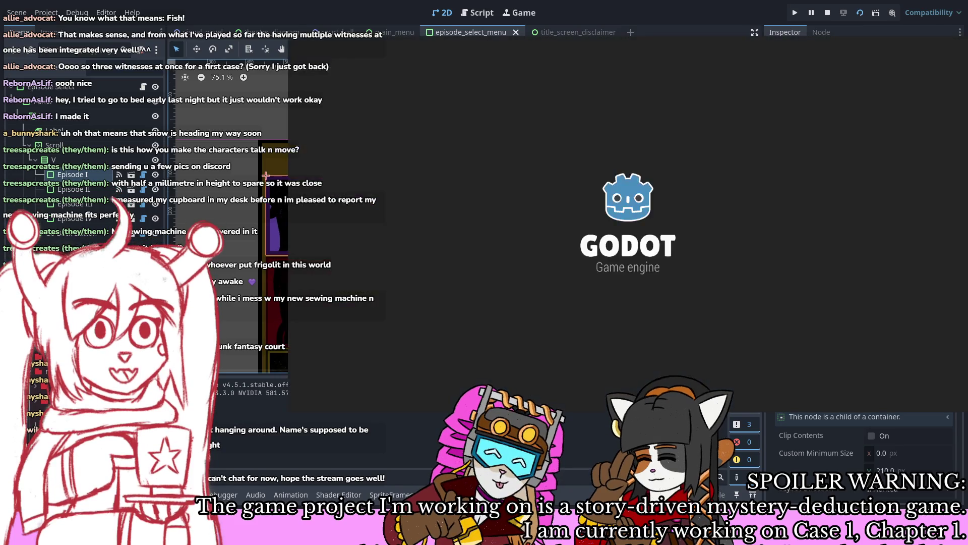
Step: Proceed past the disclaimers and confirm starting the story from Case 1
key(Return)
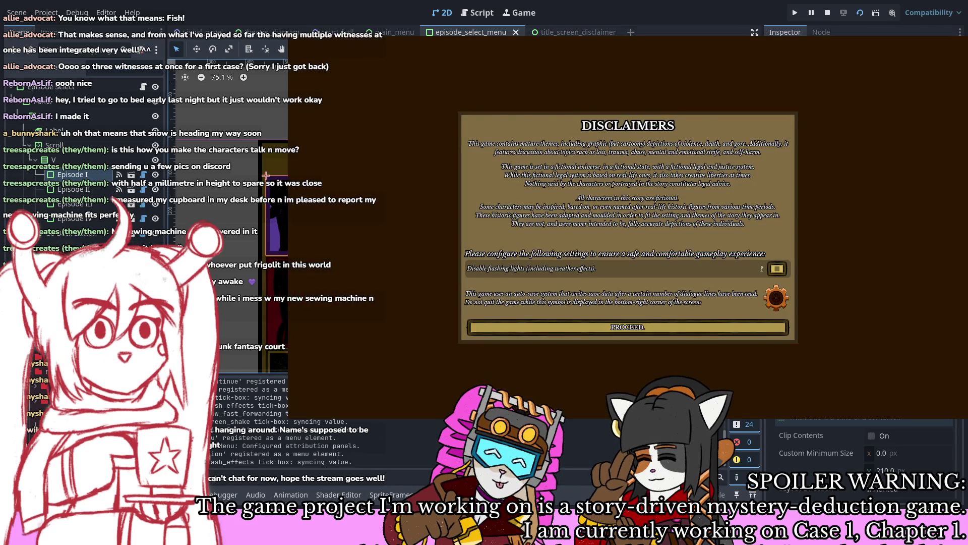
key(Return)
key(Return)
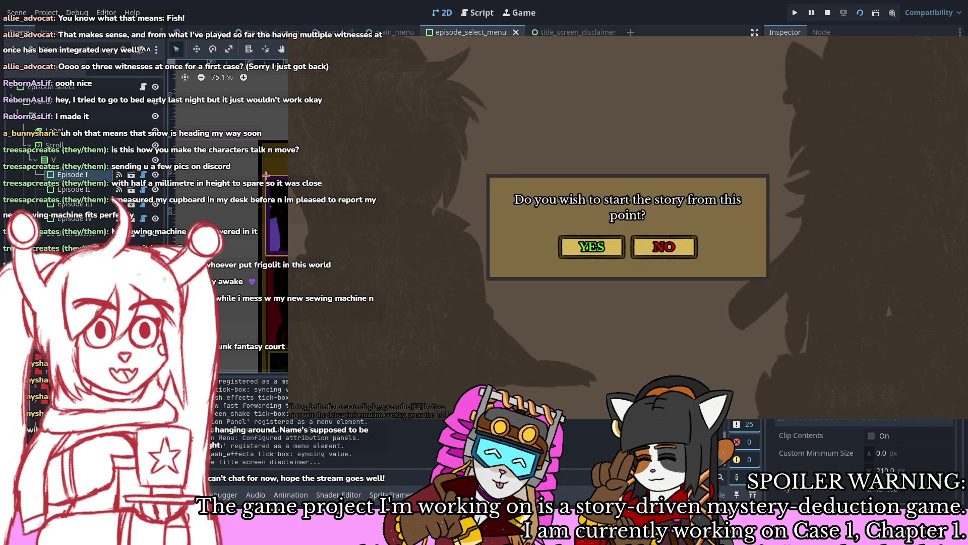
key(Return)
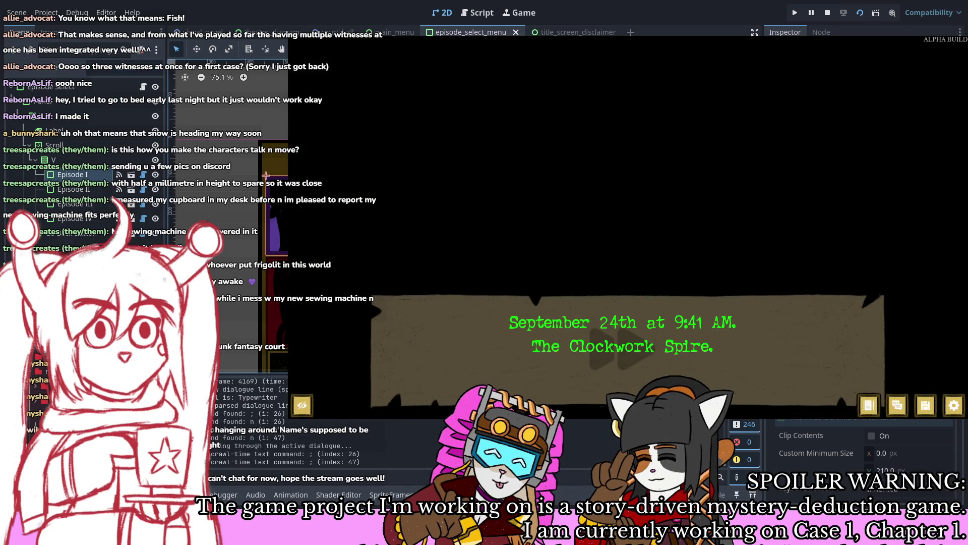
Step: Advance past the date card through Harlow's lines until Mathilde enters the room scene
key(Return)
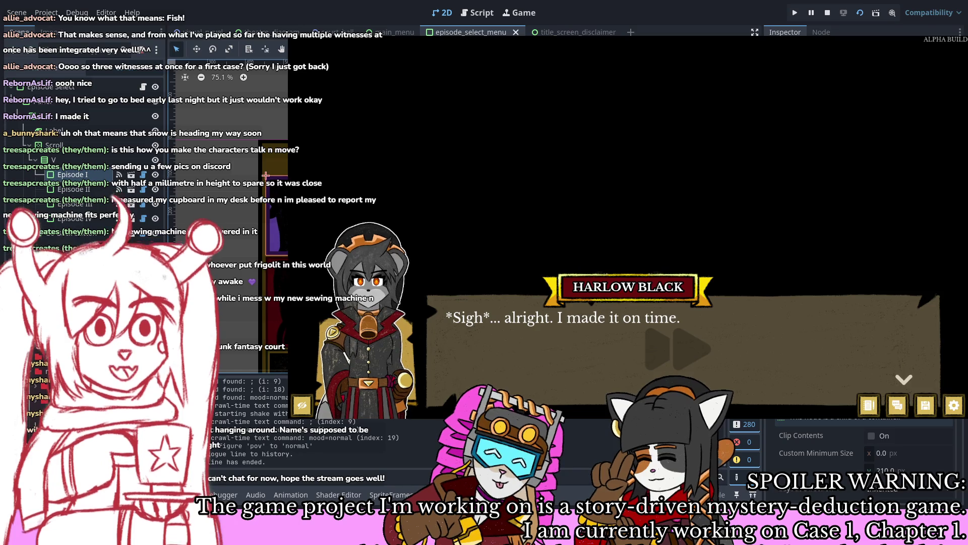
key(Return)
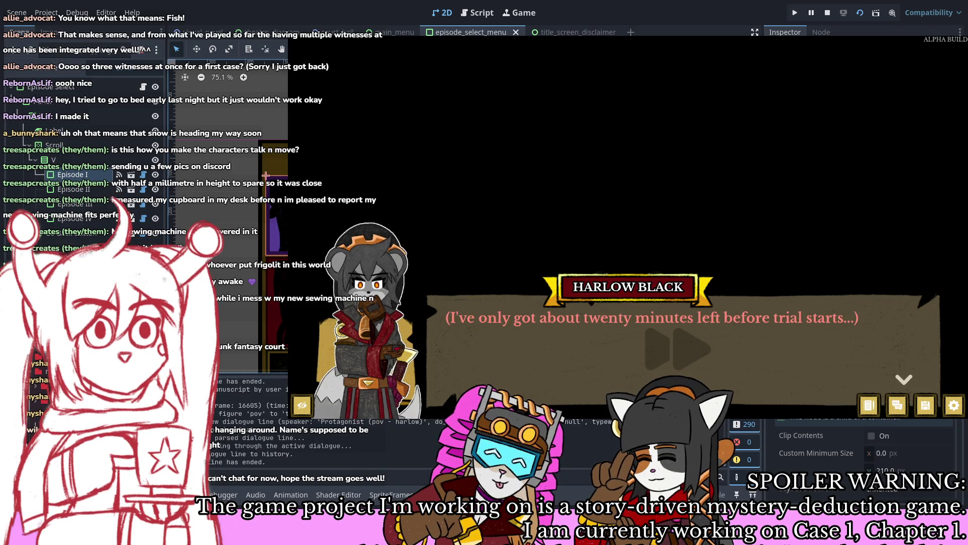
key(Return)
key(Return)
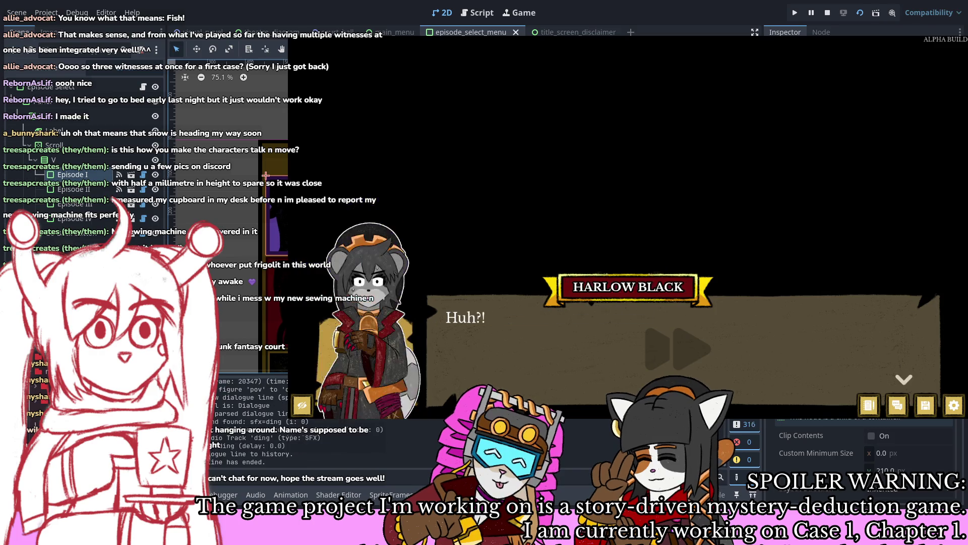
key(Return)
key(Return)
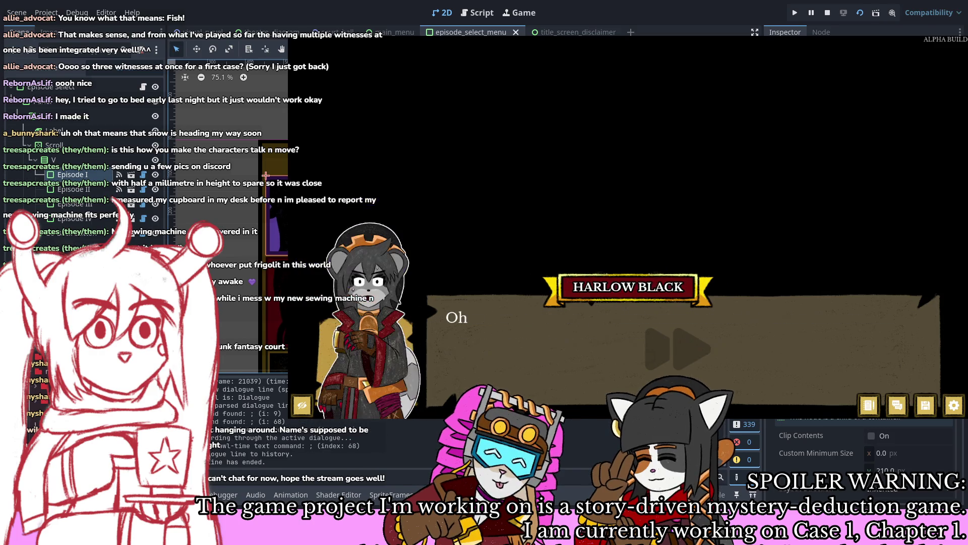
key(Return)
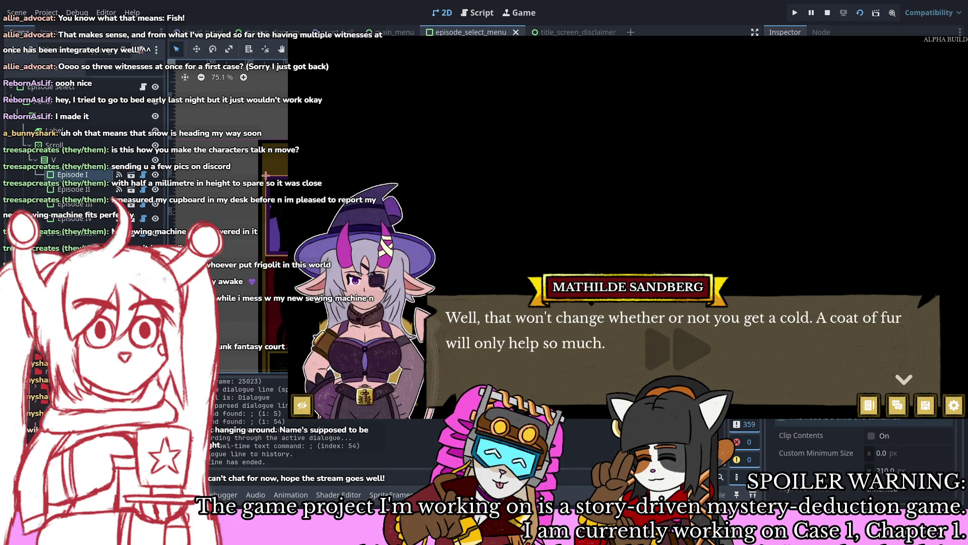
key(Return)
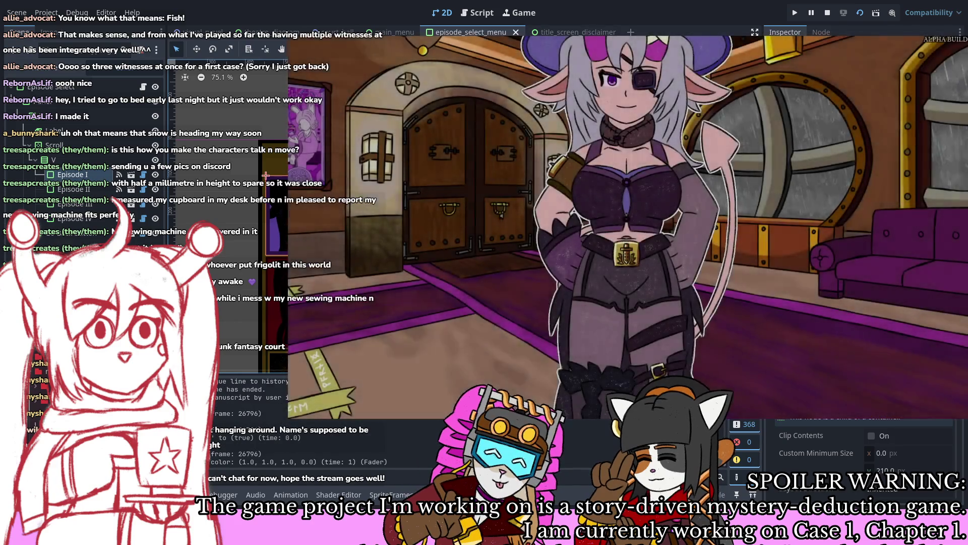
Step: Advance through the opening conversation and narration up to Harlow's murder-charge line
key(Return)
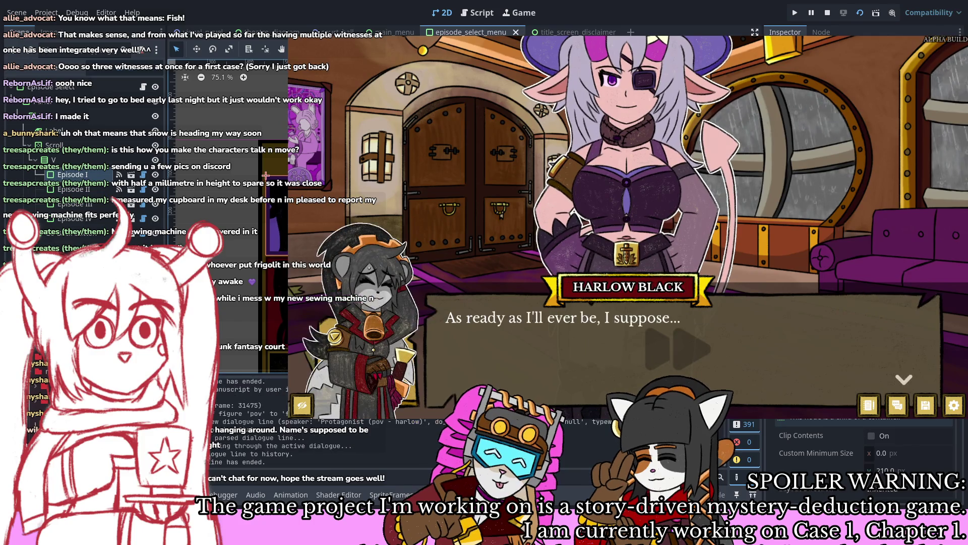
key(Return)
key(Return)
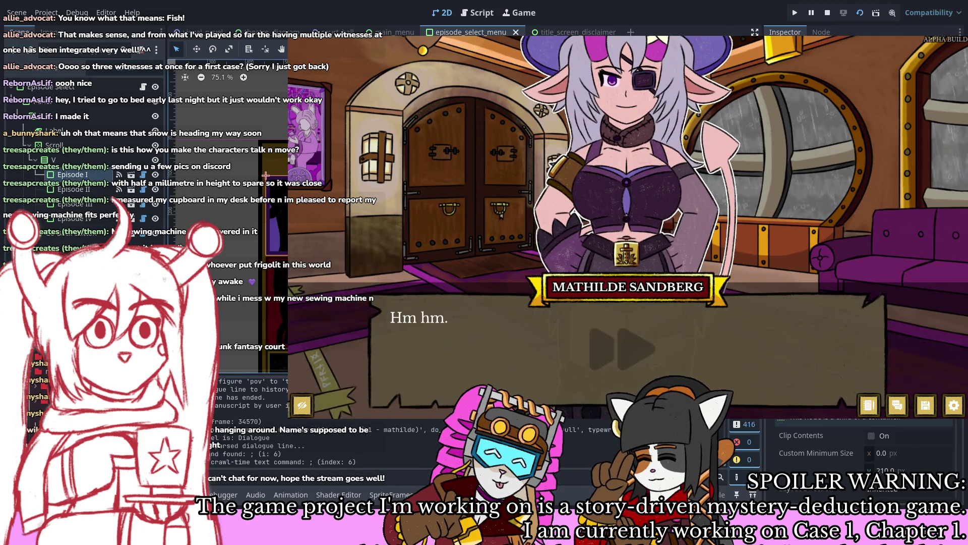
key(Return)
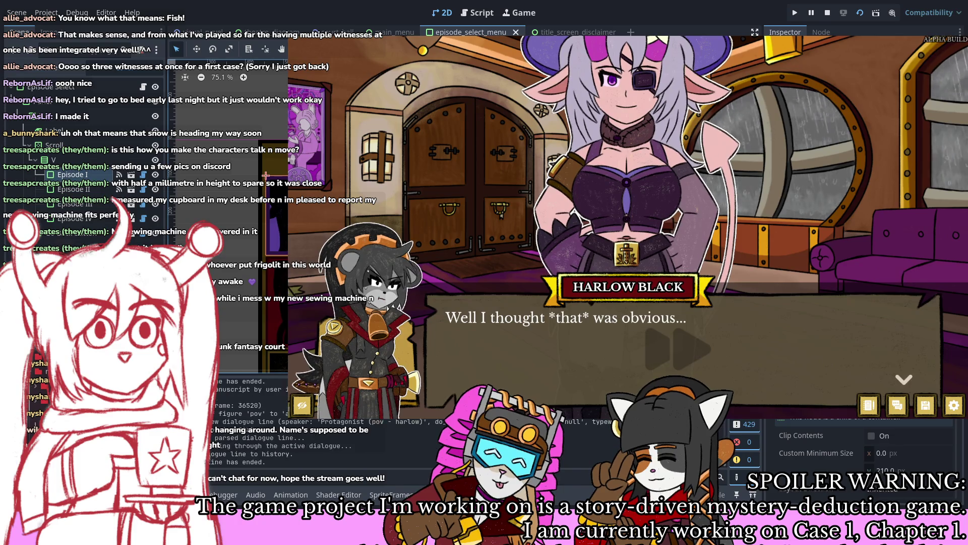
key(Return)
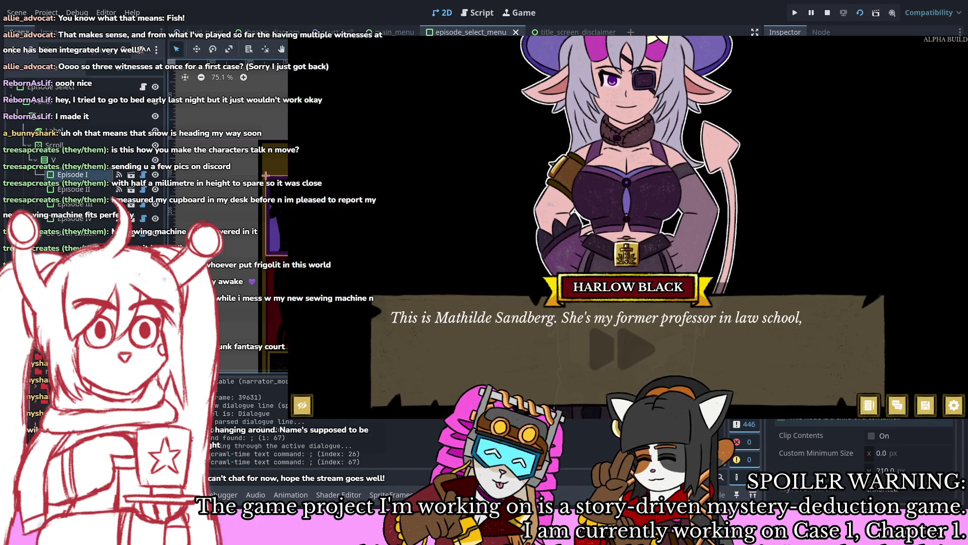
key(Return)
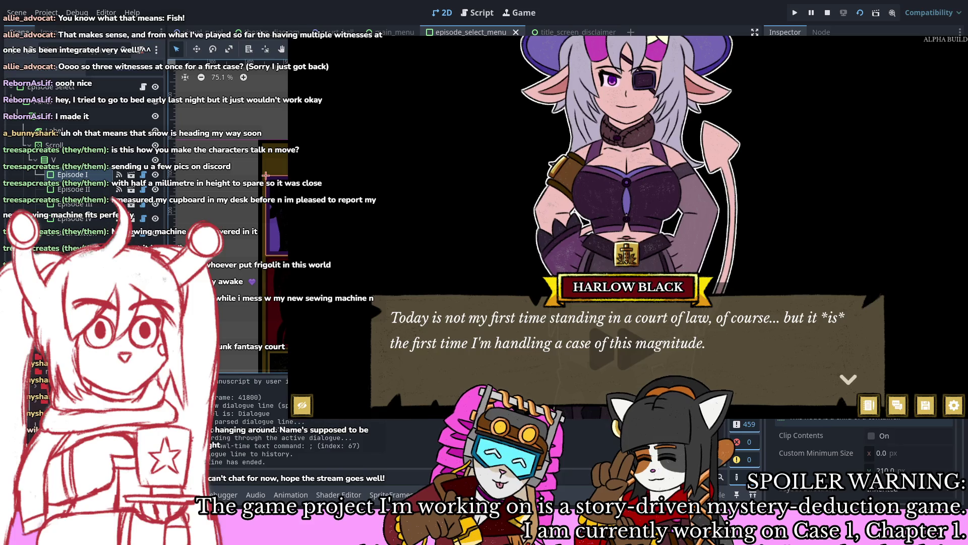
key(Return)
key(Return)
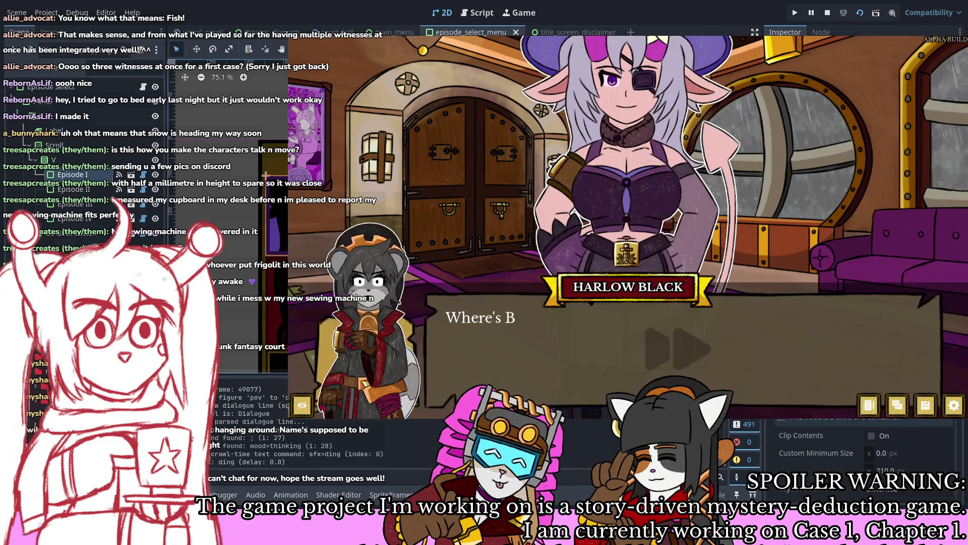
key(Return)
key(Return)
key(Return)
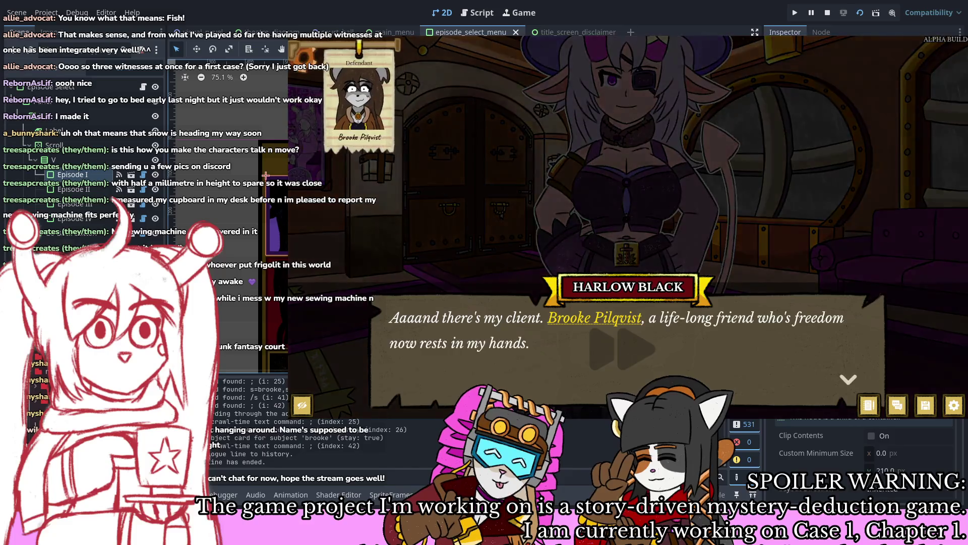
key(Return)
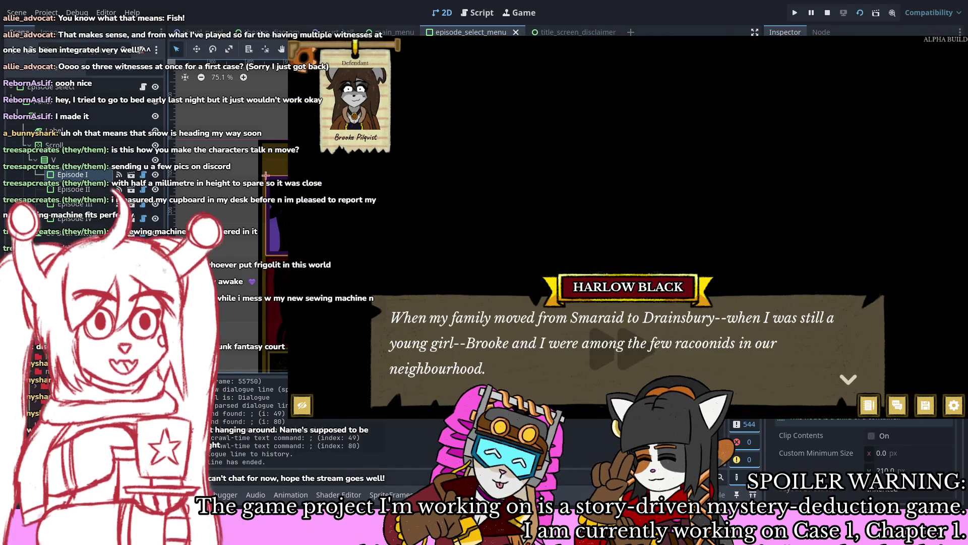
key(Return)
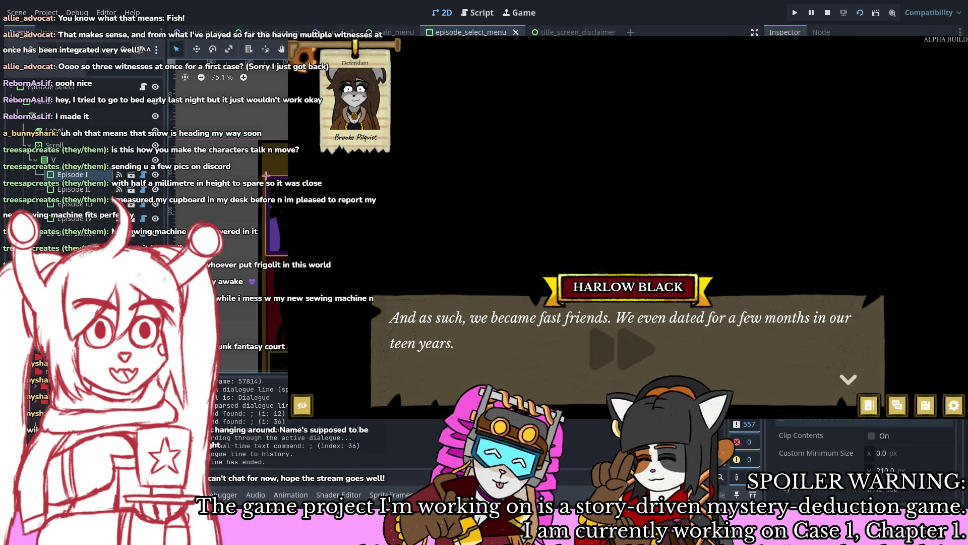
key(Return)
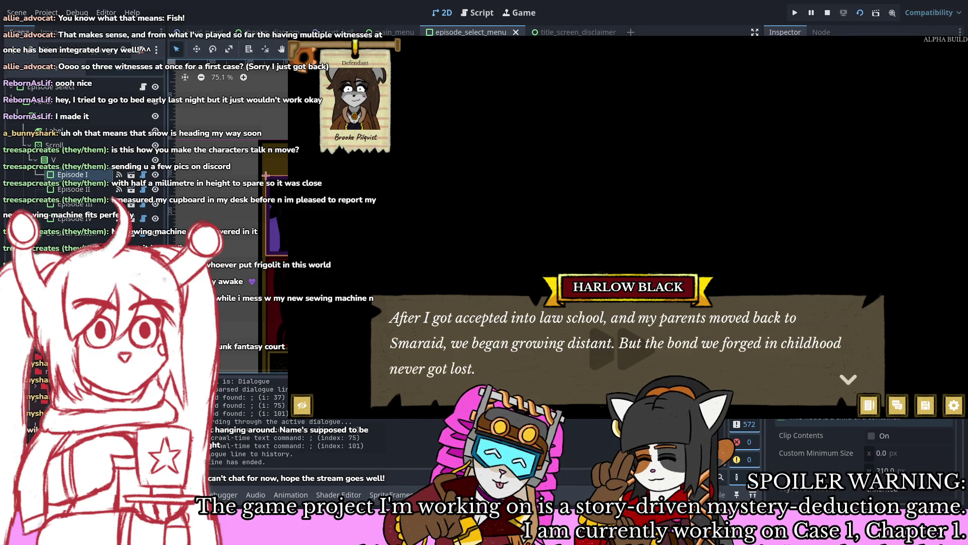
key(Return)
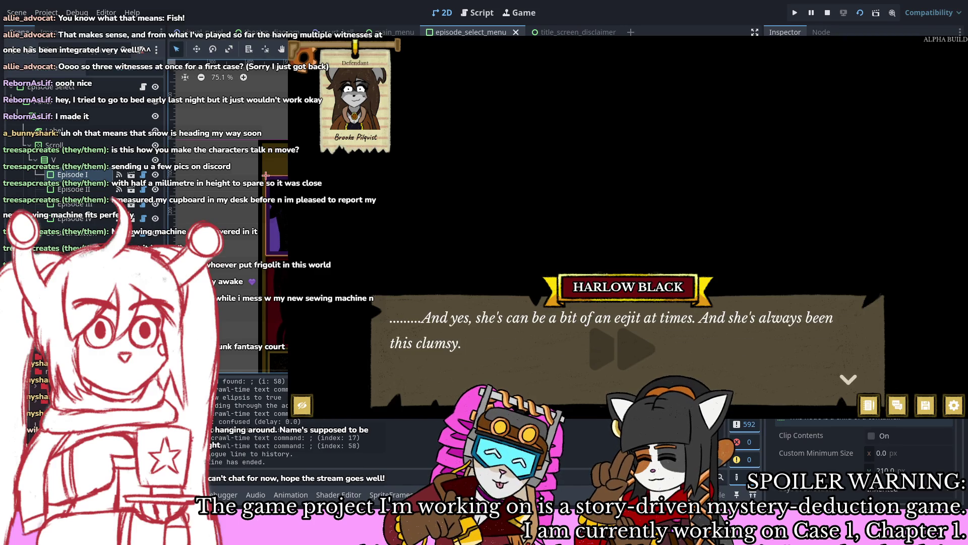
key(Return)
key(Return)
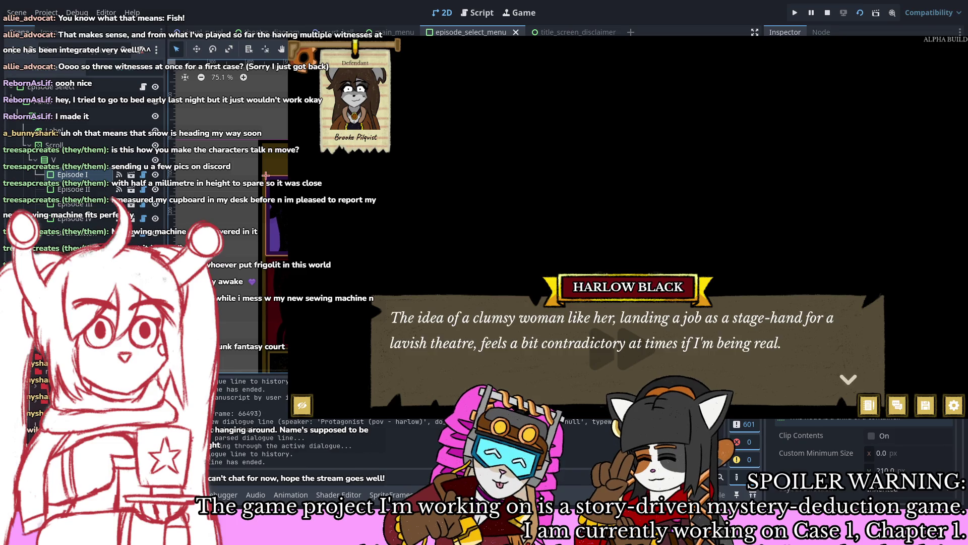
key(Return)
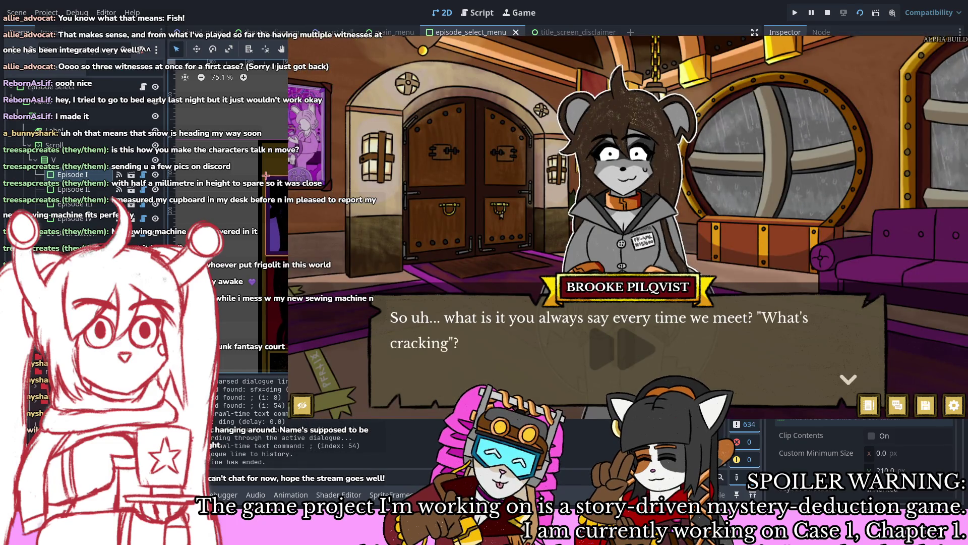
key(Return)
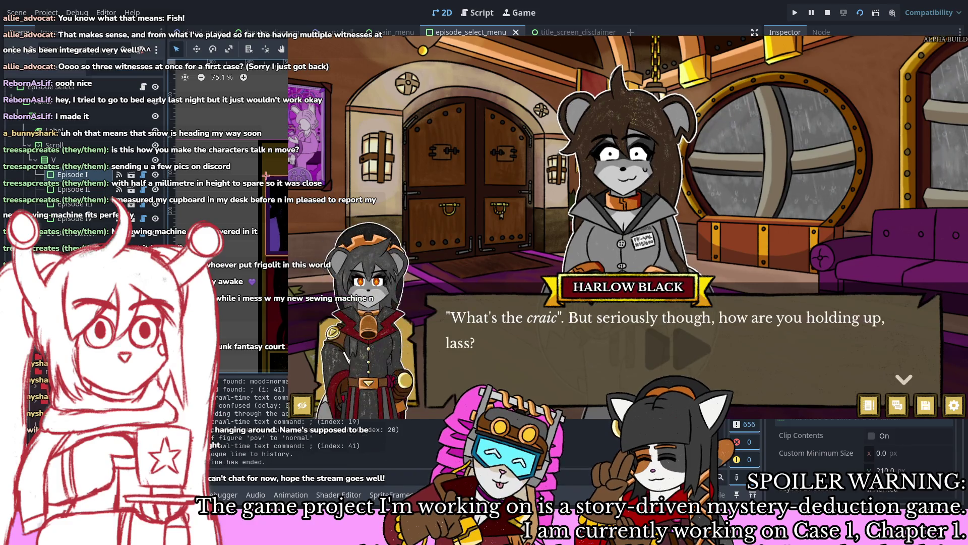
key(Return)
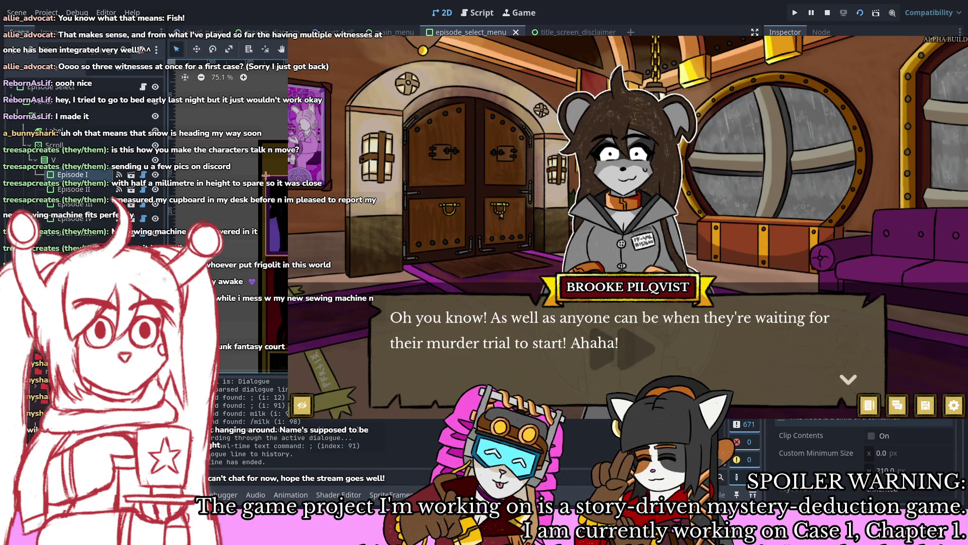
key(Return)
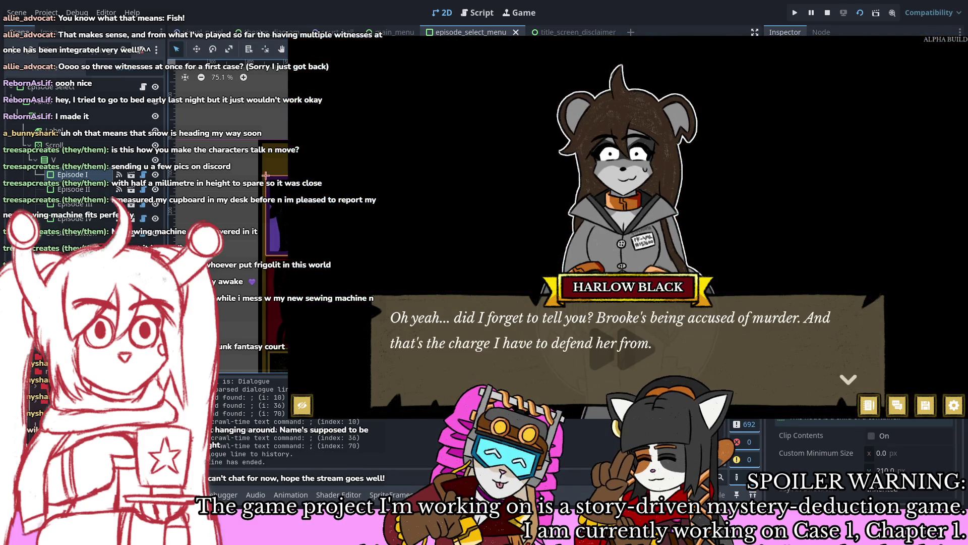
key(Return)
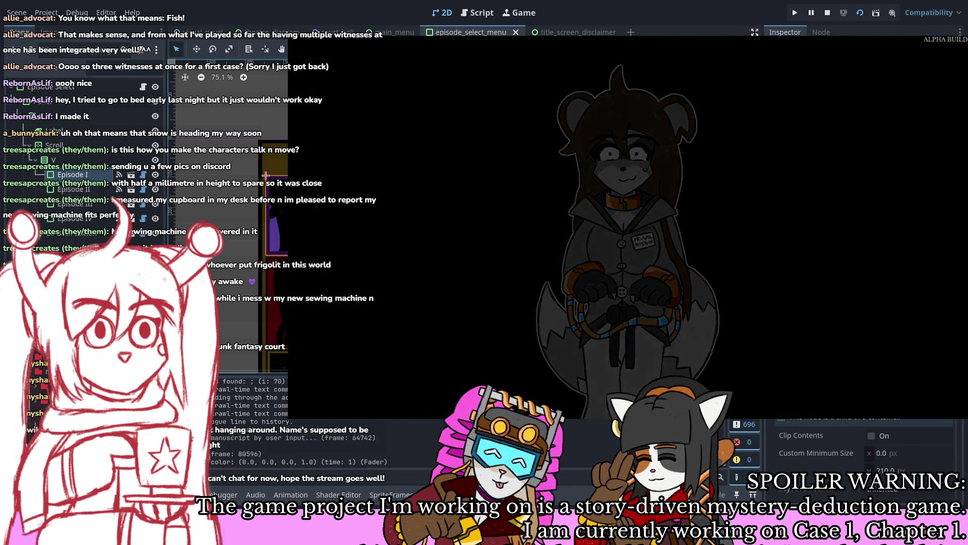
Step: Advance through the victim card and the narration naming the stage-hand
key(Return)
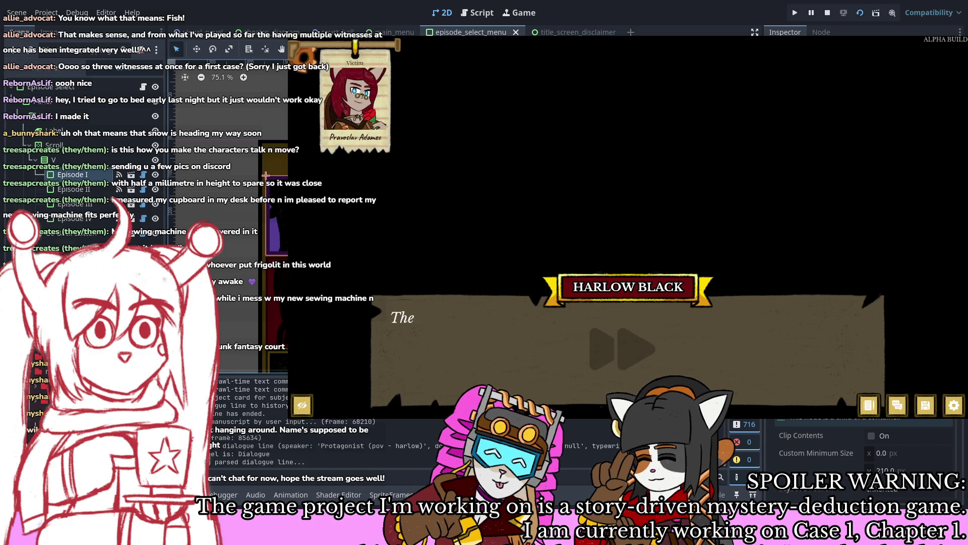
key(Return)
key(Return)
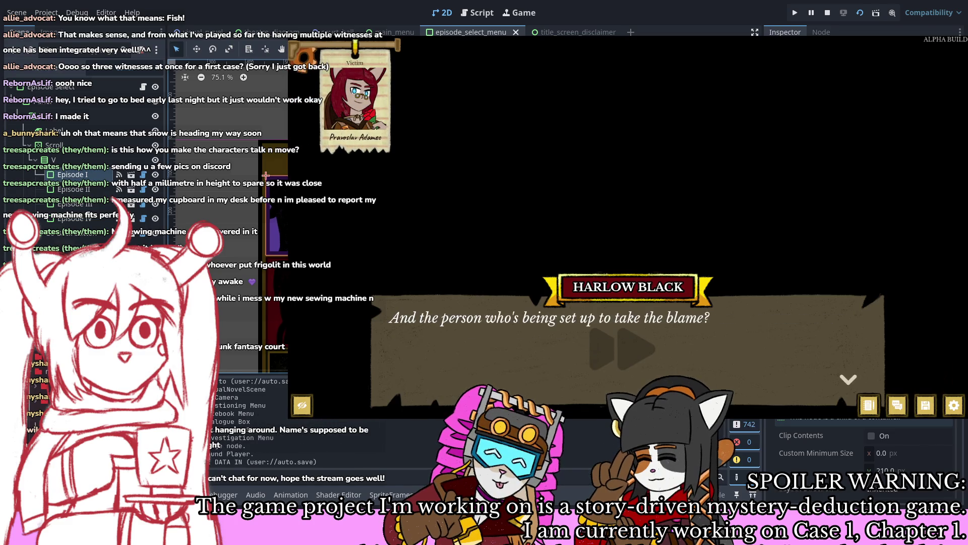
key(Return)
key(Return)
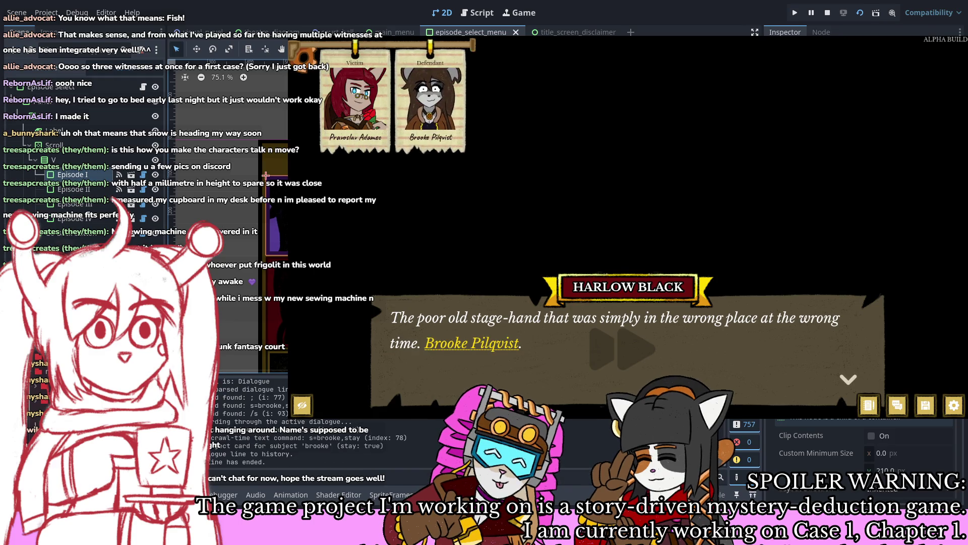
key(Return)
key(Return)
key(Return)
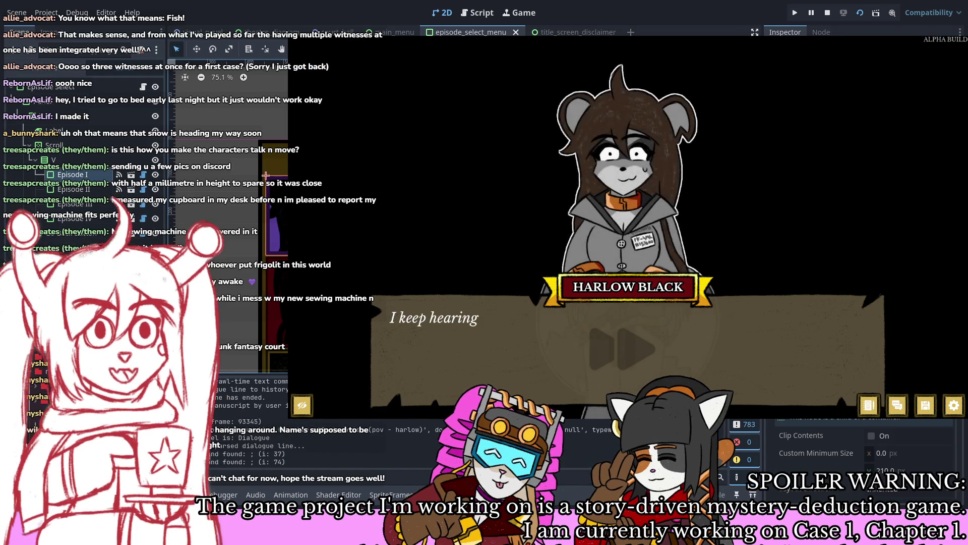
key(Return)
key(Return)
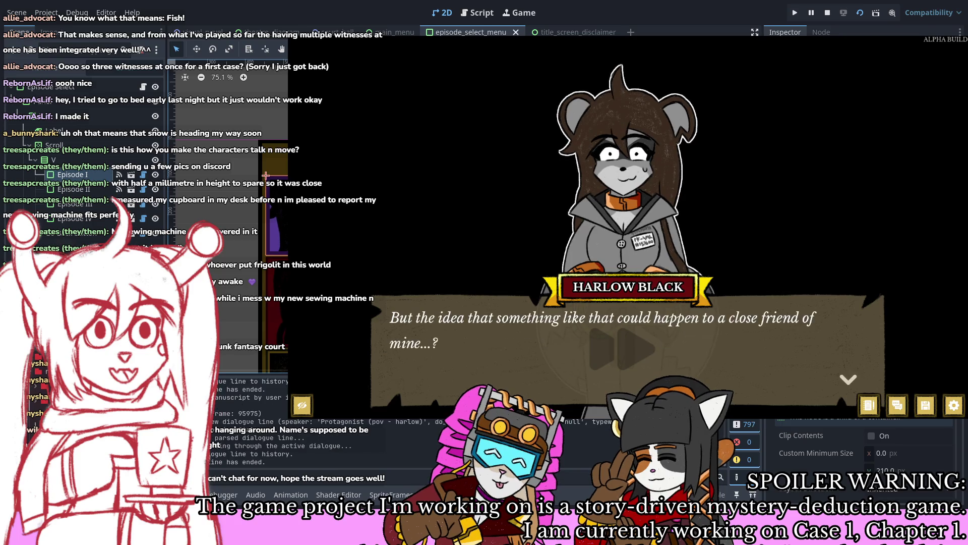
key(Return)
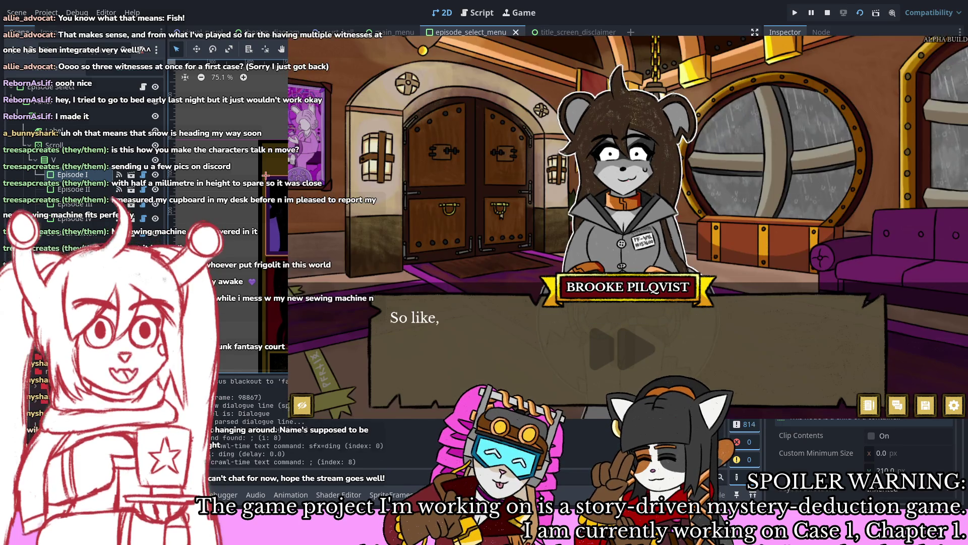
Step: Play the lobby exchange between Brooke, Mathilde and Harlow through the talk about The Fresco
key(Return)
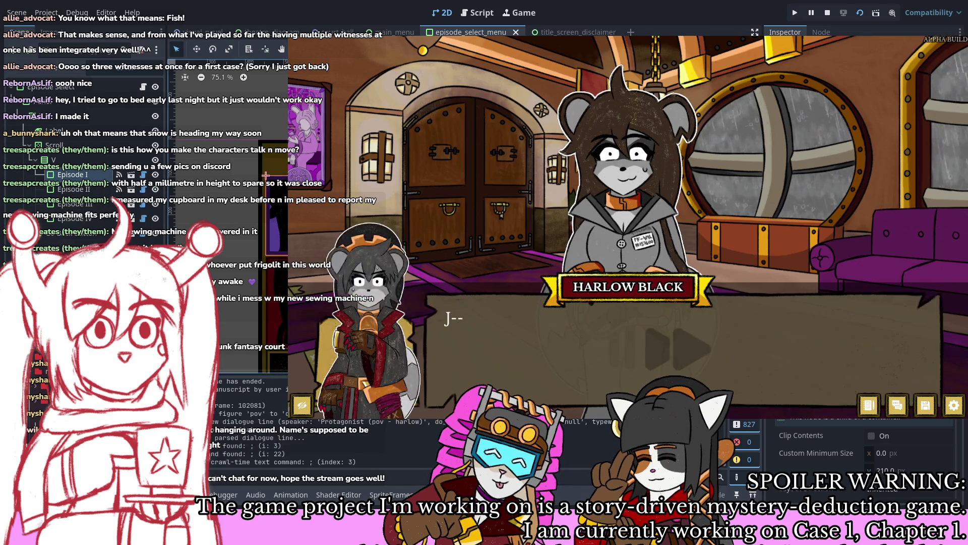
key(Return)
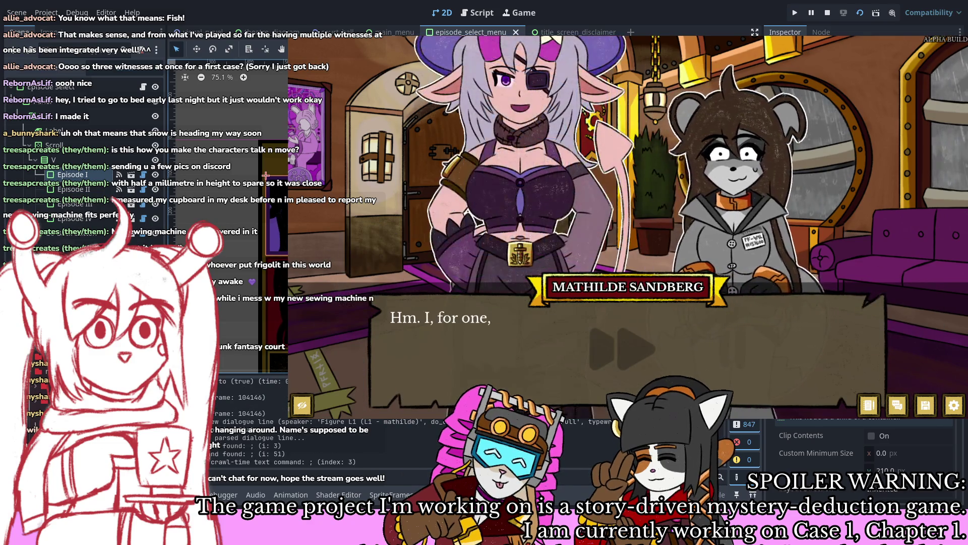
key(Return)
key(Return)
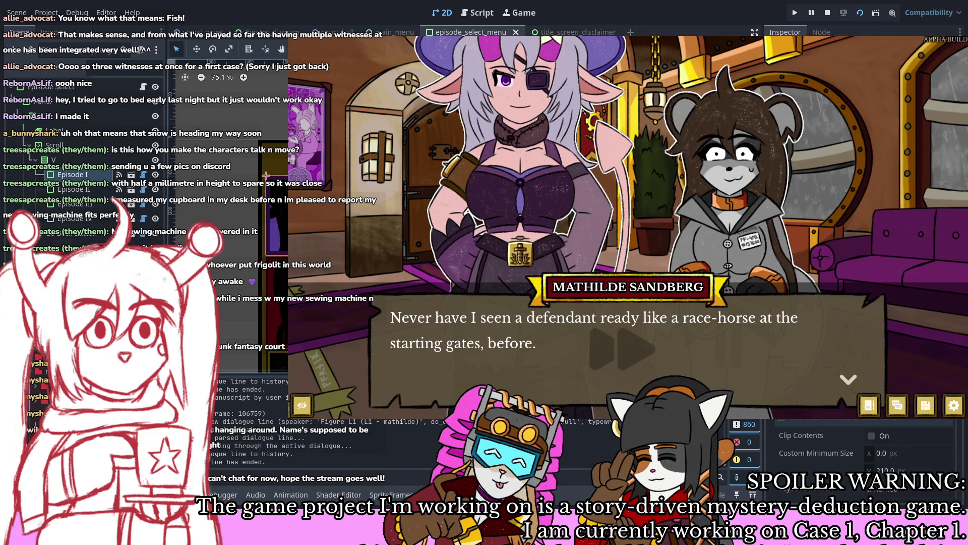
key(Return)
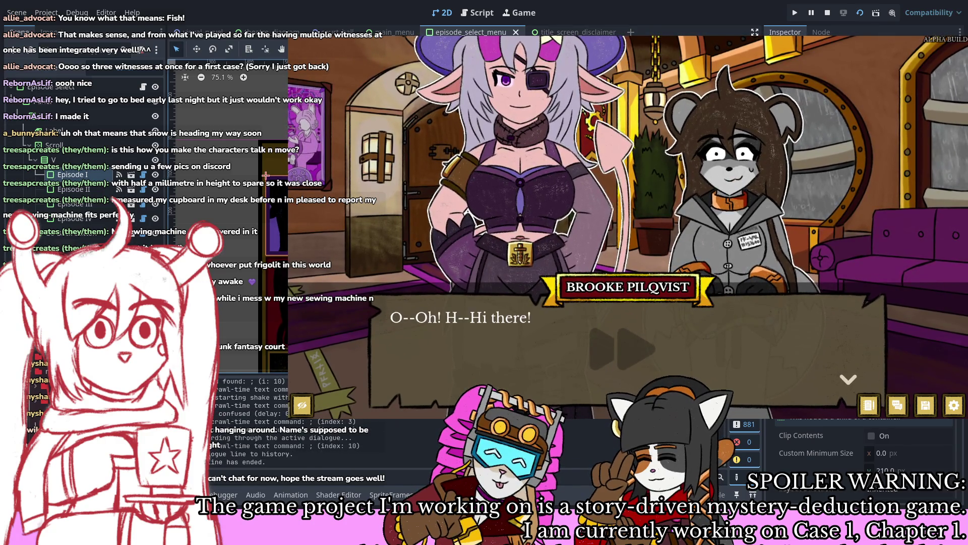
key(Return)
key(Return)
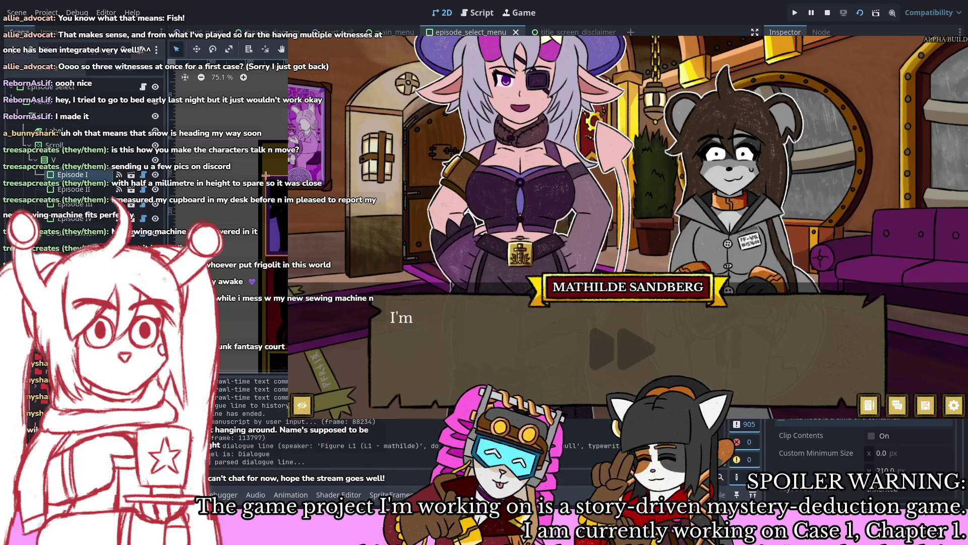
key(Return)
key(Return)
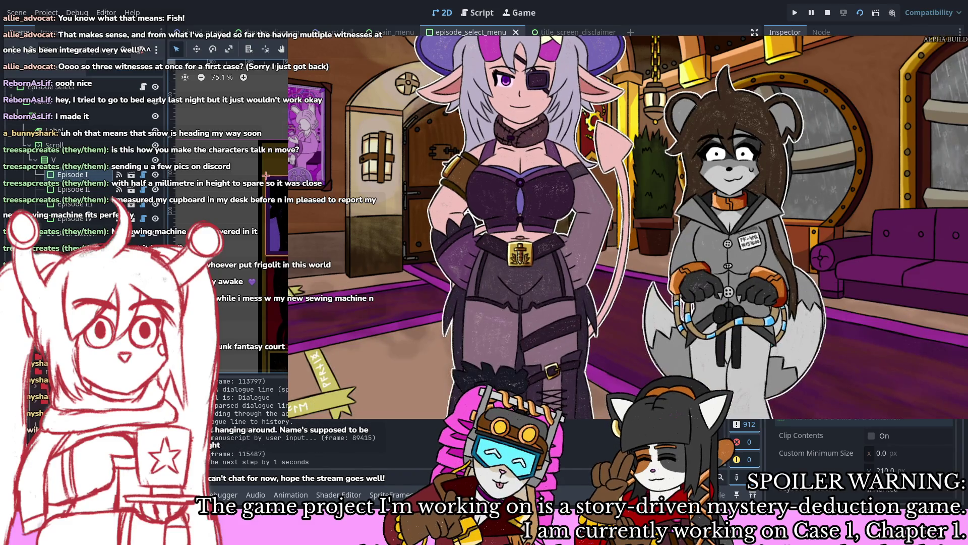
key(Return)
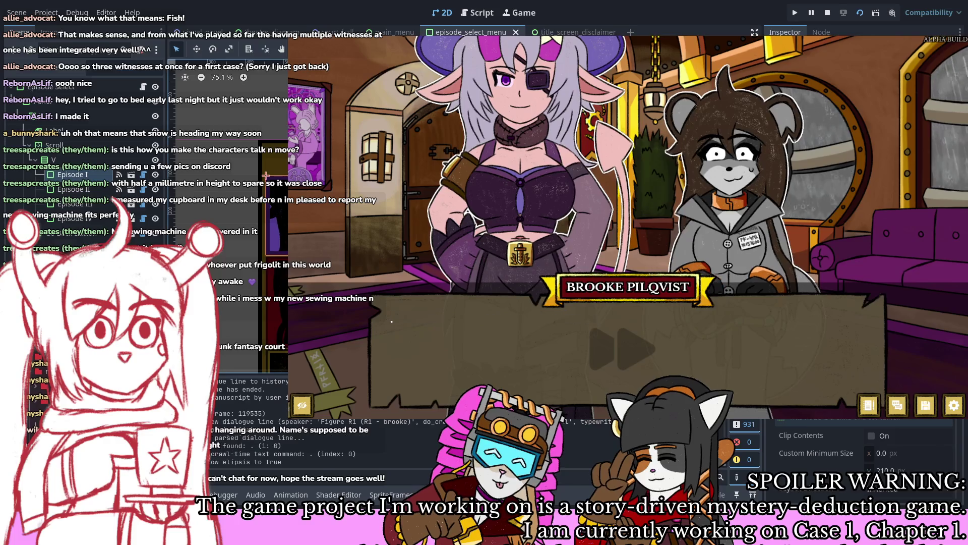
key(Return)
key(Return)
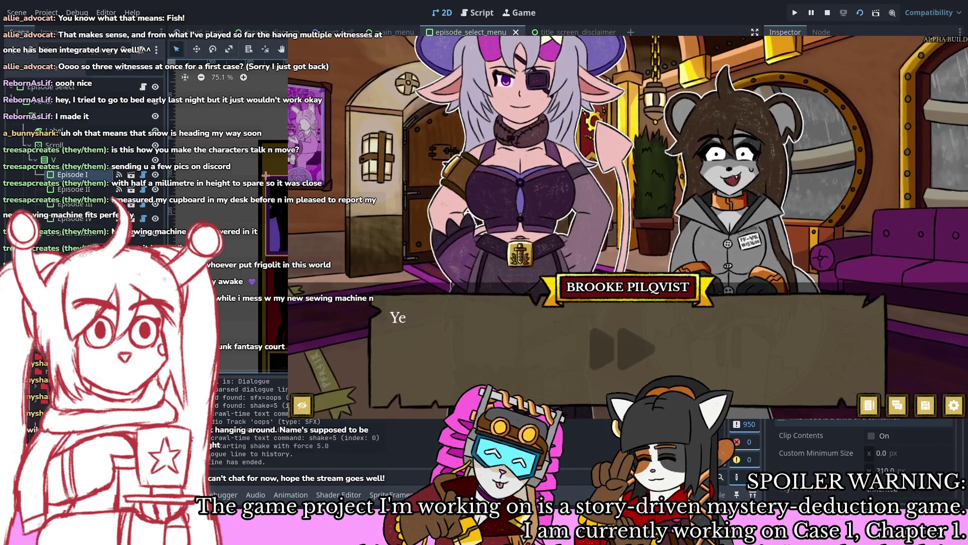
key(Return)
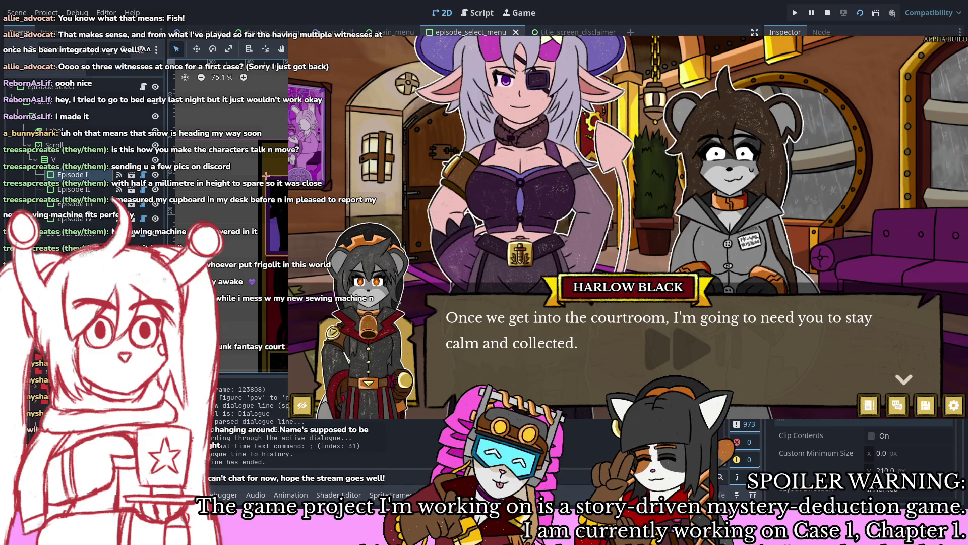
key(Return)
key(Return)
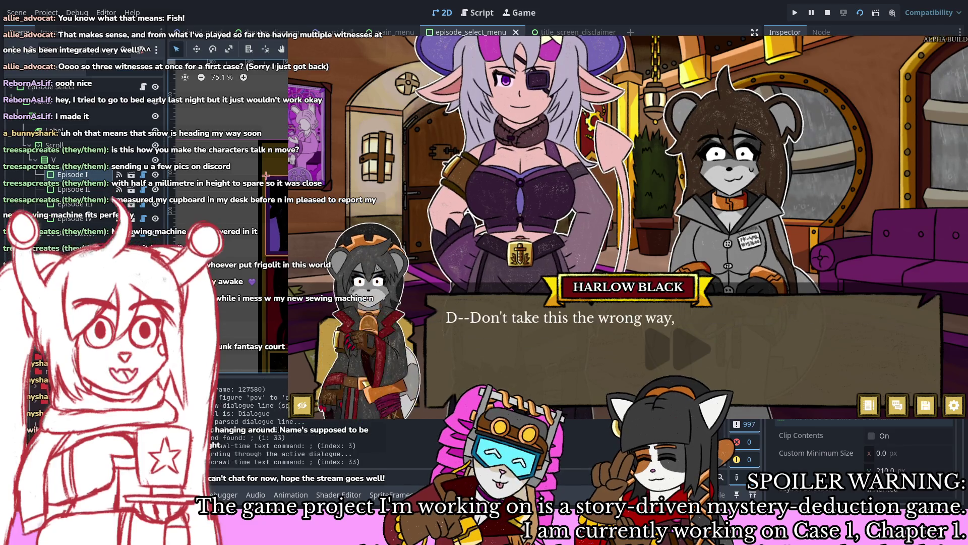
key(Return)
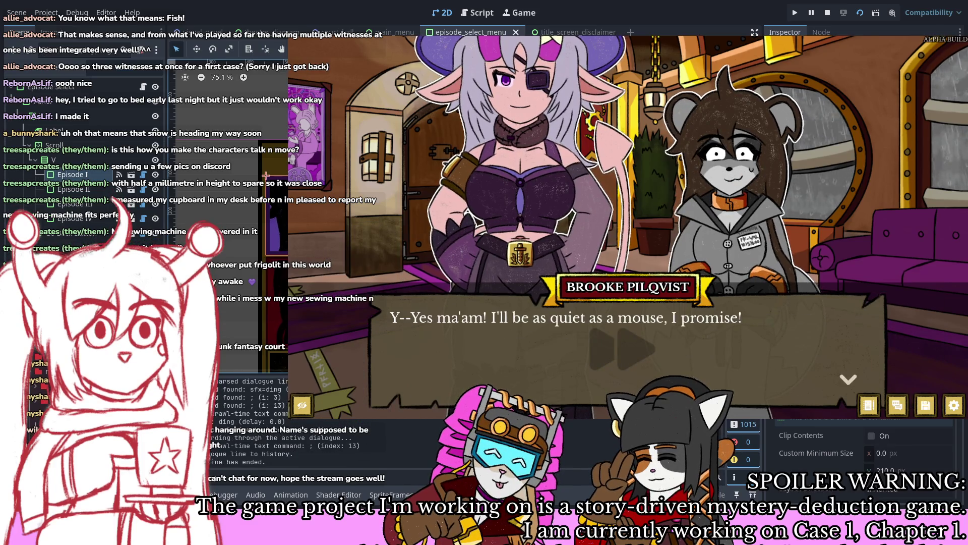
key(Return)
key(Return)
key(Return)
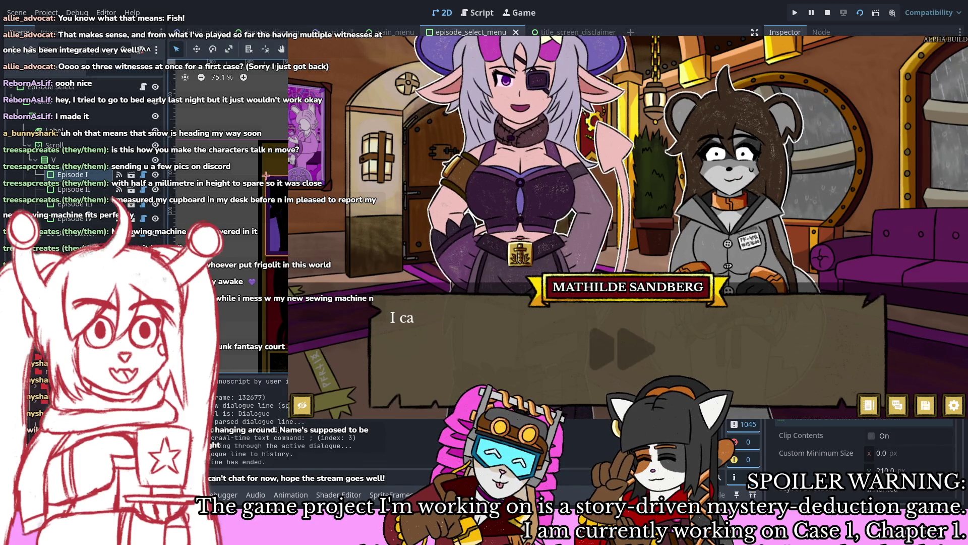
key(Return)
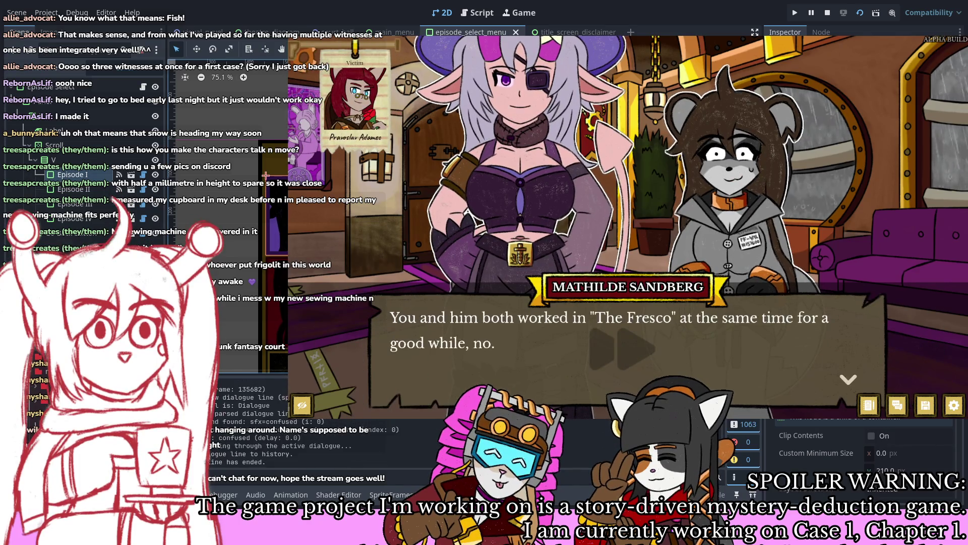
key(Return)
key(Return)
key(Return)
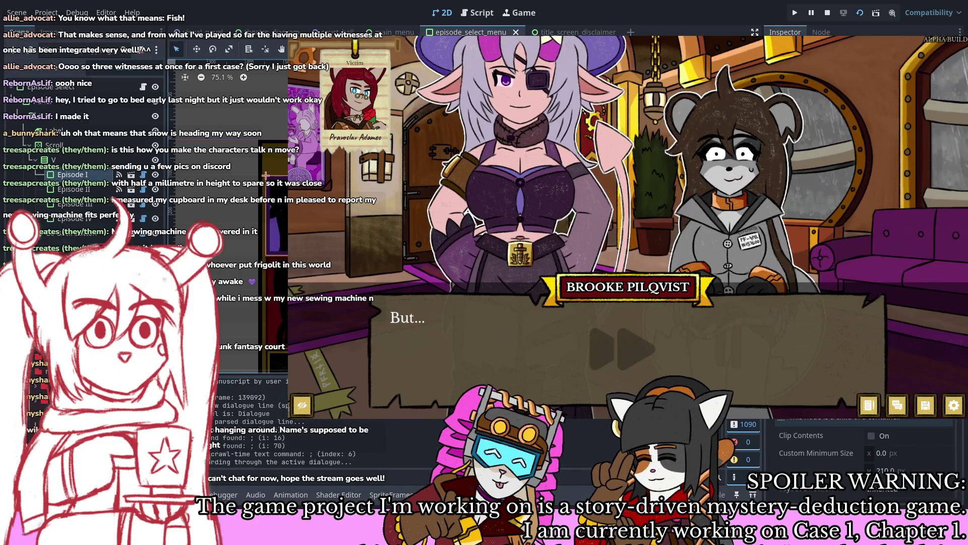
key(Return)
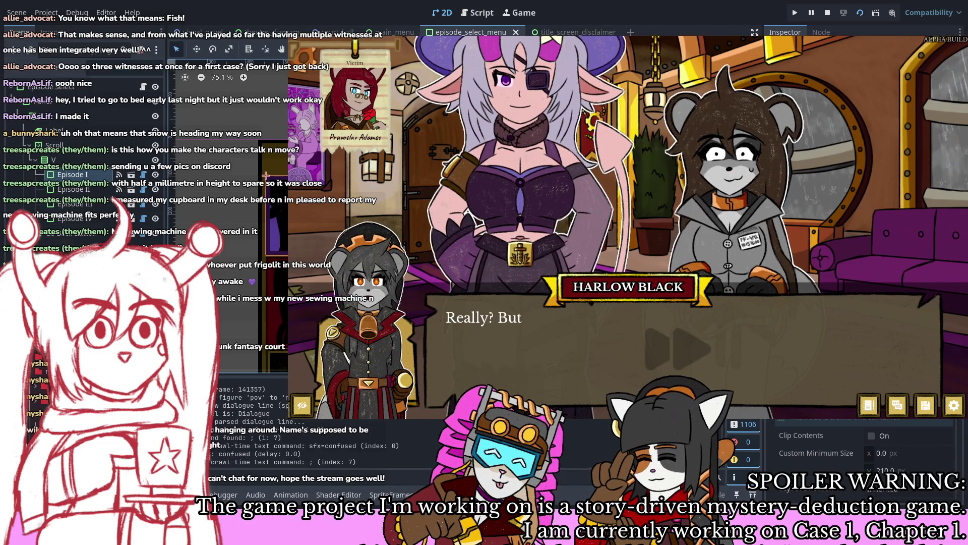
key(Return)
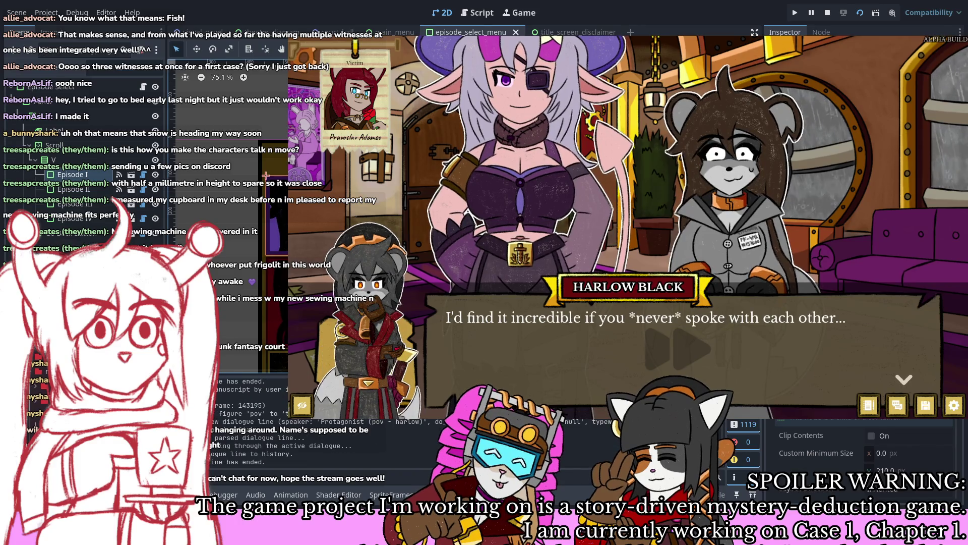
key(Return)
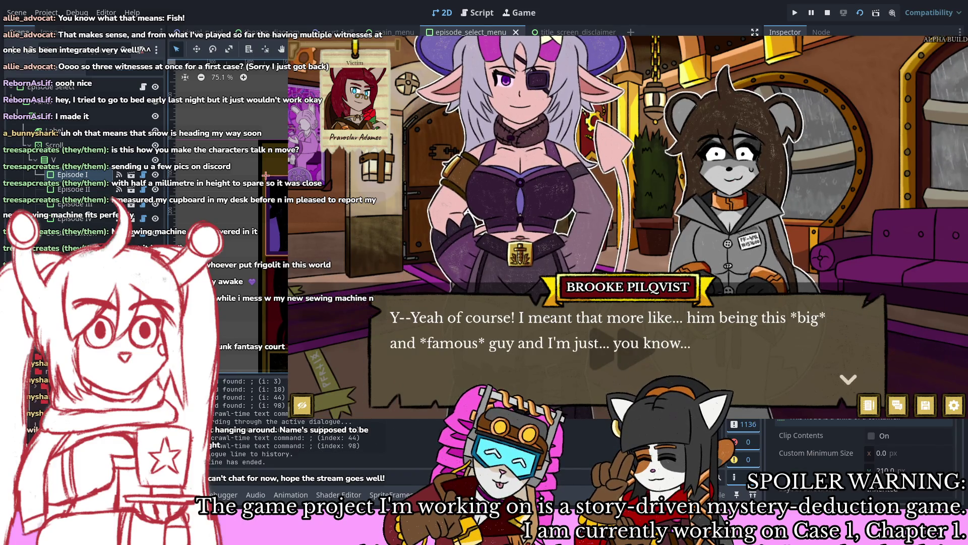
key(Return)
key(Return)
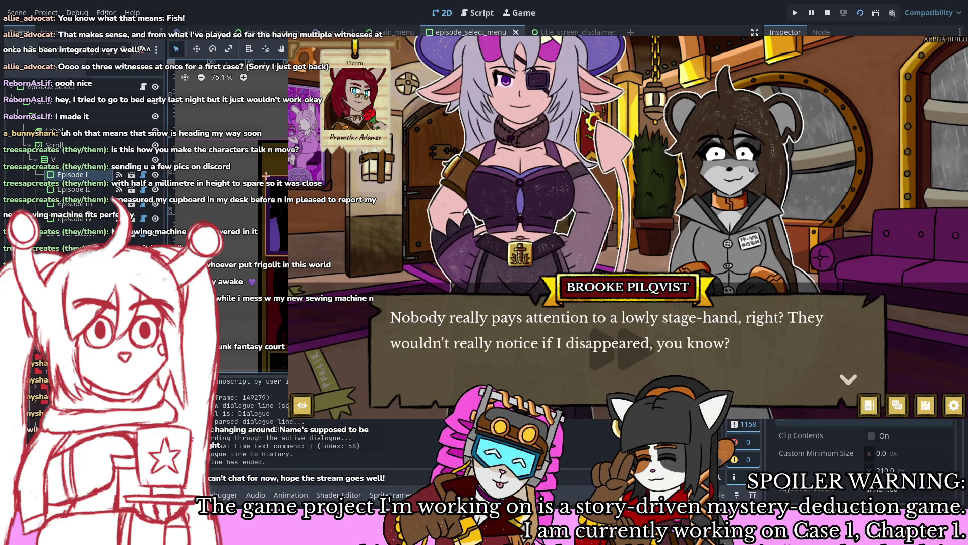
key(Return)
key(Return)
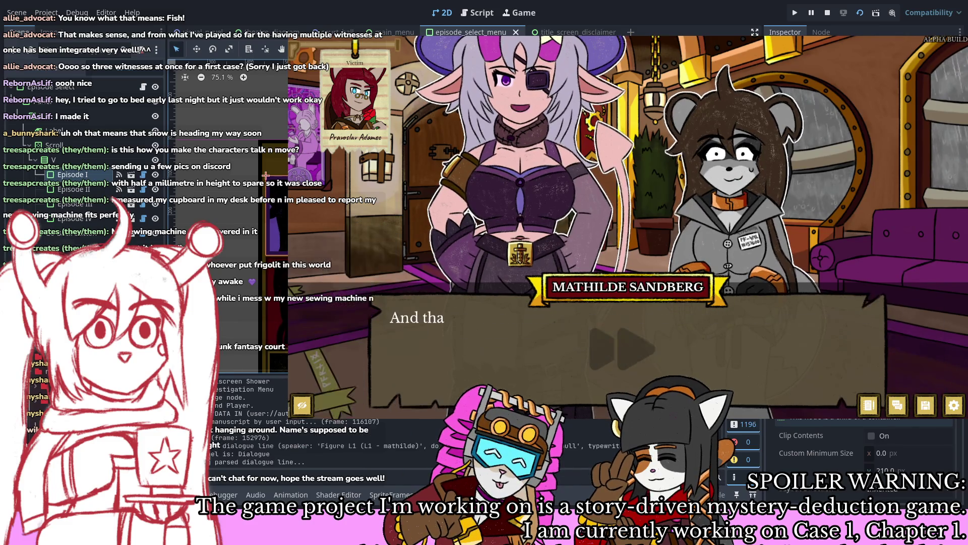
key(Return)
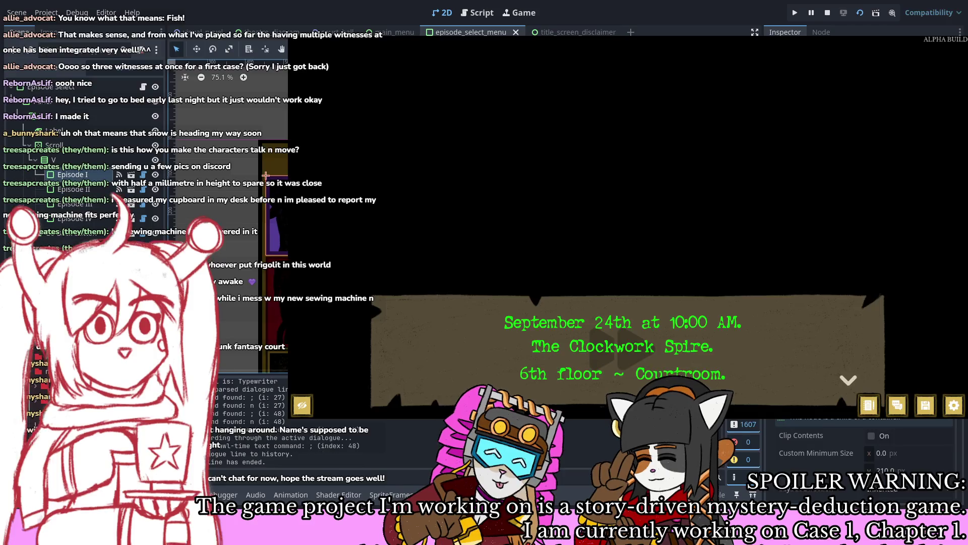
Step: Enter the courtroom, advance to Christopher Bellman's response, then stop the game with F8
key(Return)
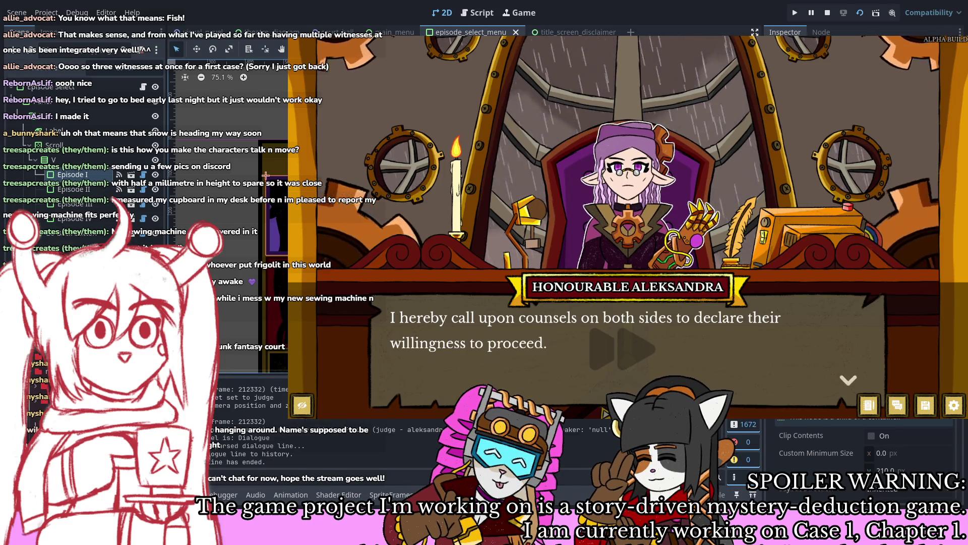
key(Return)
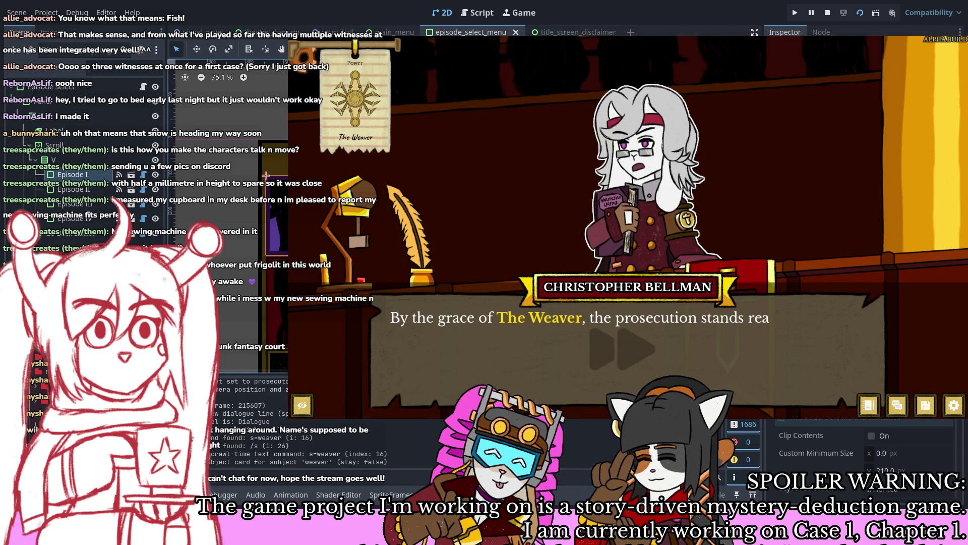
key(Return)
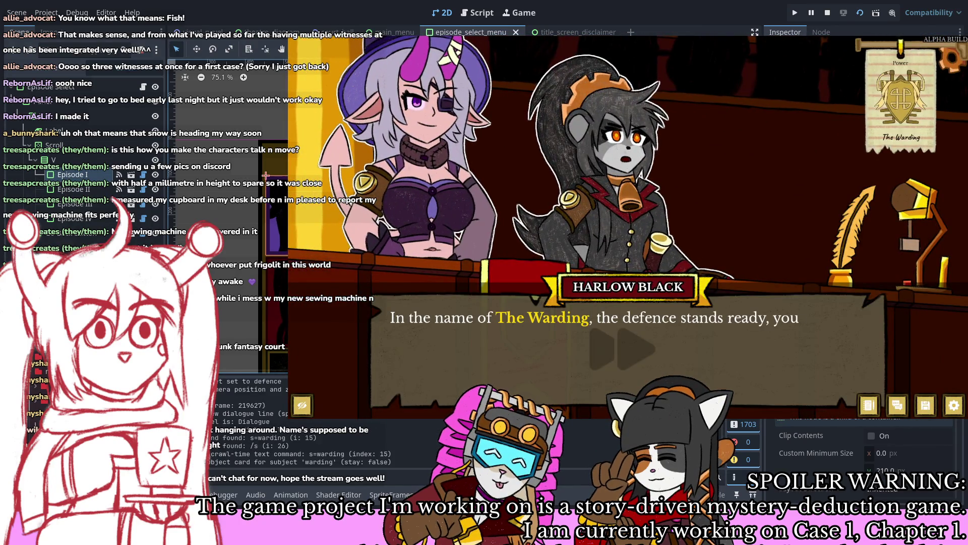
key(Return)
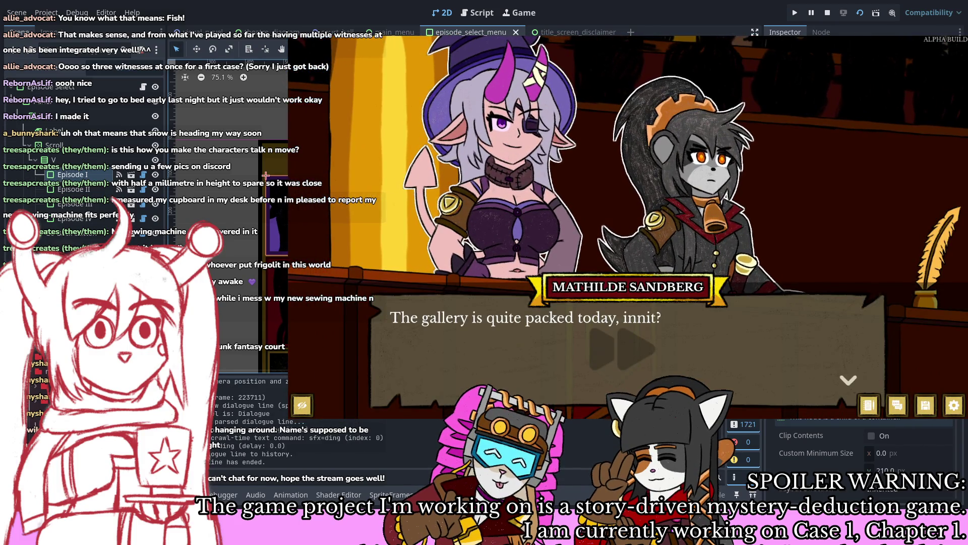
key(Return)
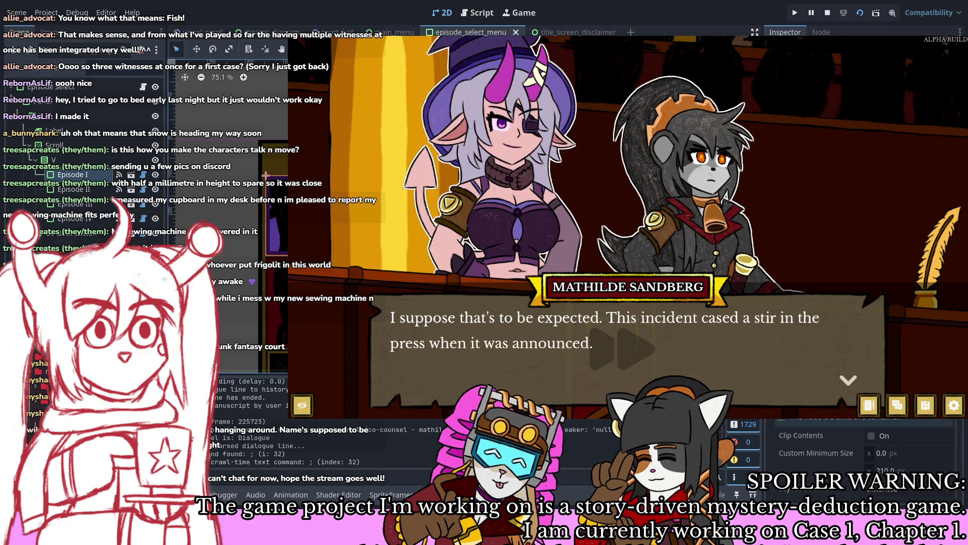
key(Return)
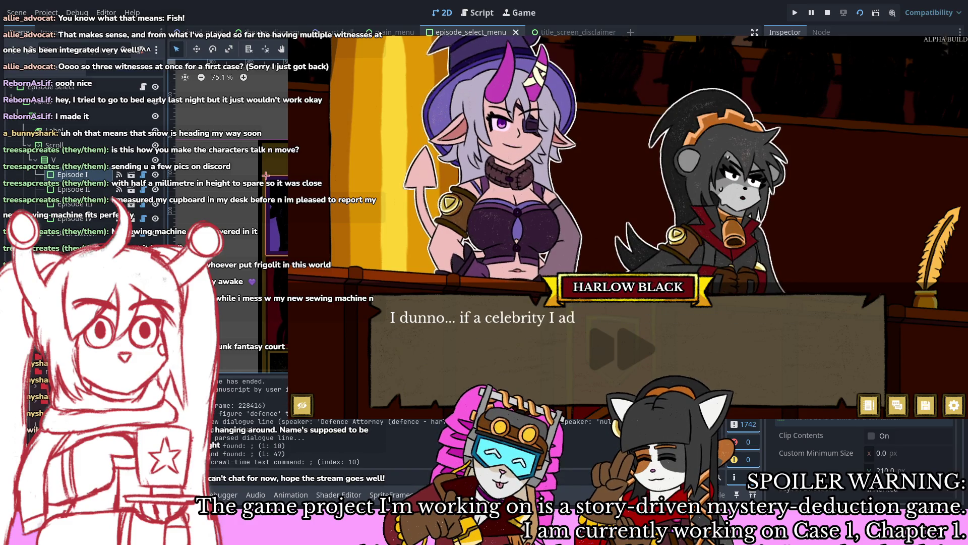
key(Return)
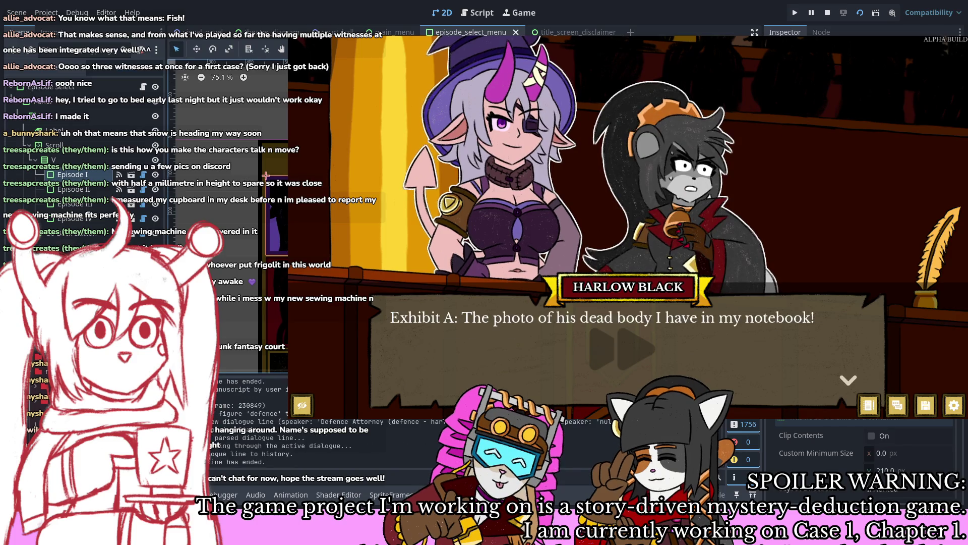
key(Return)
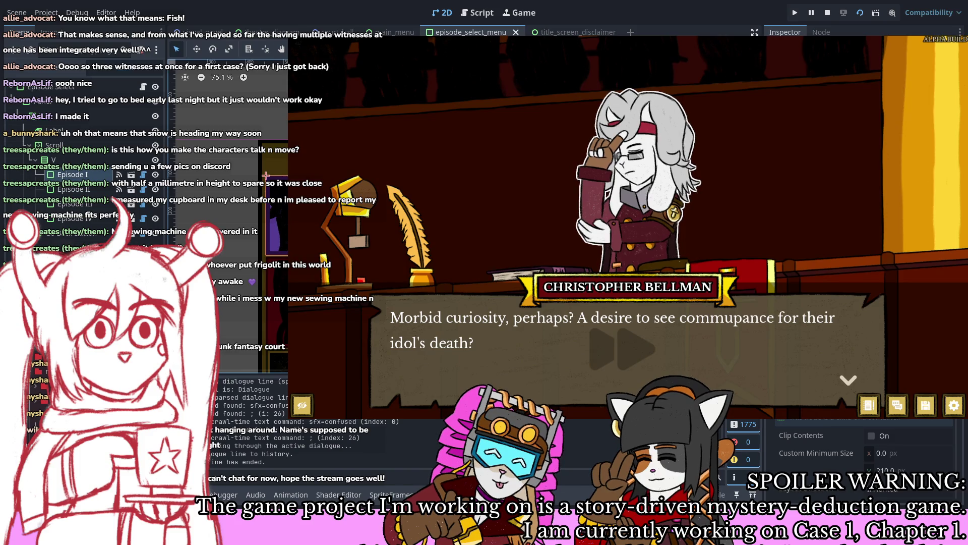
key(F8)
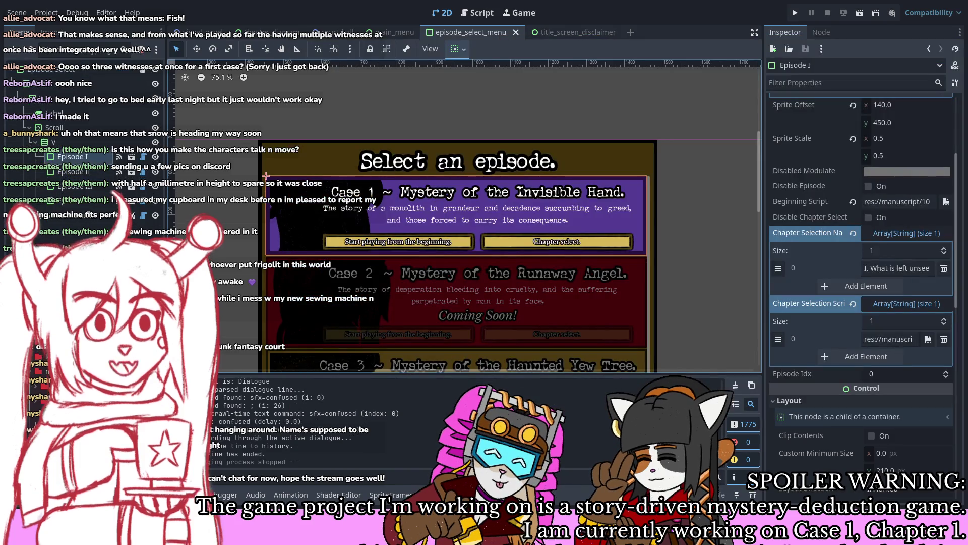
scroll(643, 273, left, 3)
scroll(642, 273, down, 1)
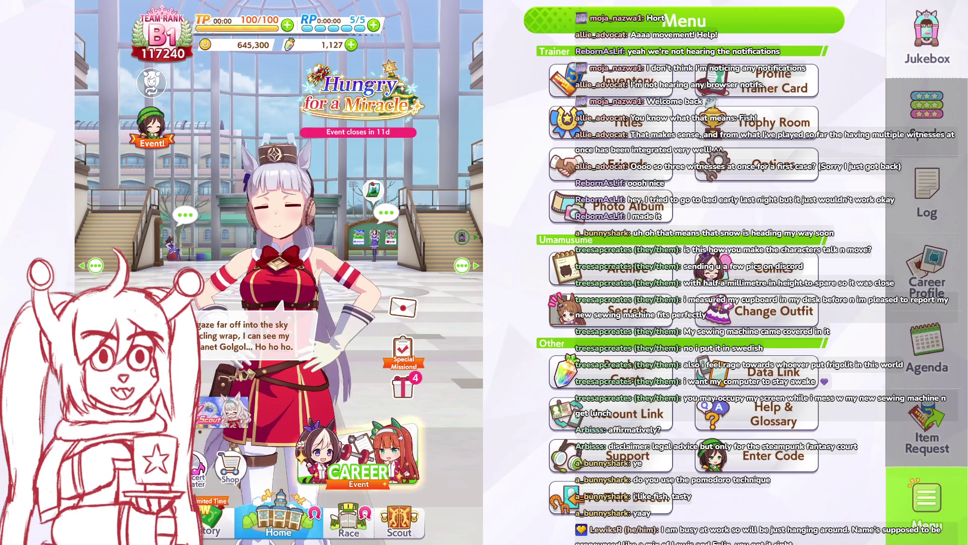
Step: Raise the BGM volume to 2 in the Sound options and save
click(756, 164)
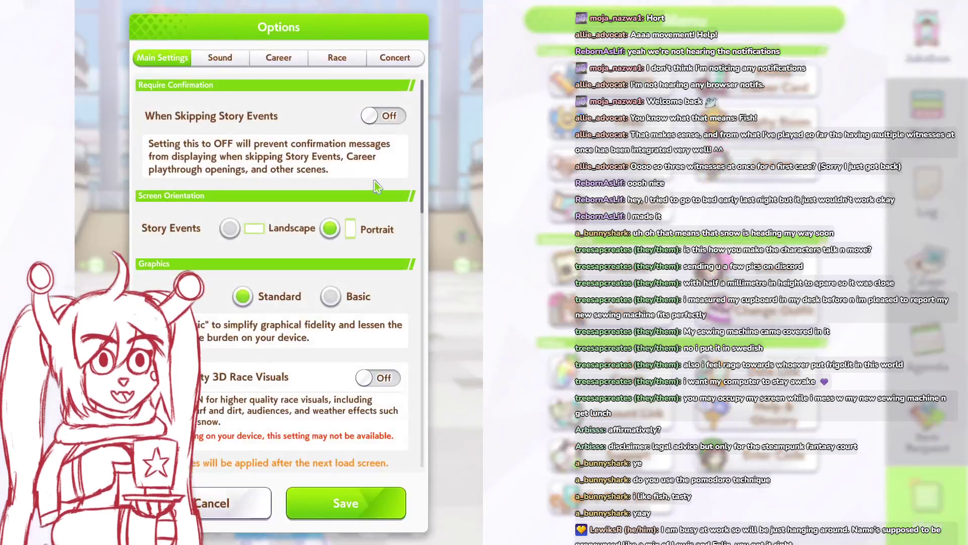
click(220, 58)
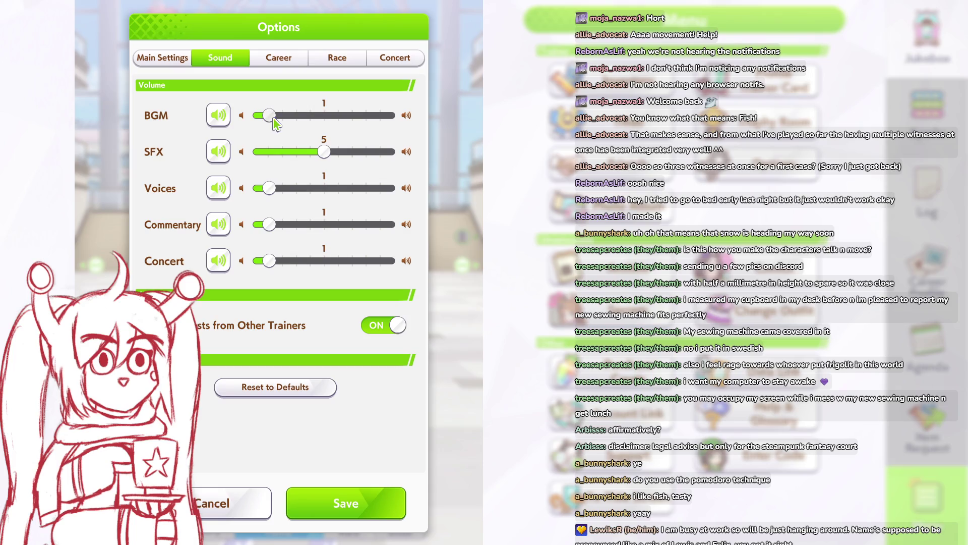
drag(272, 119, 309, 119)
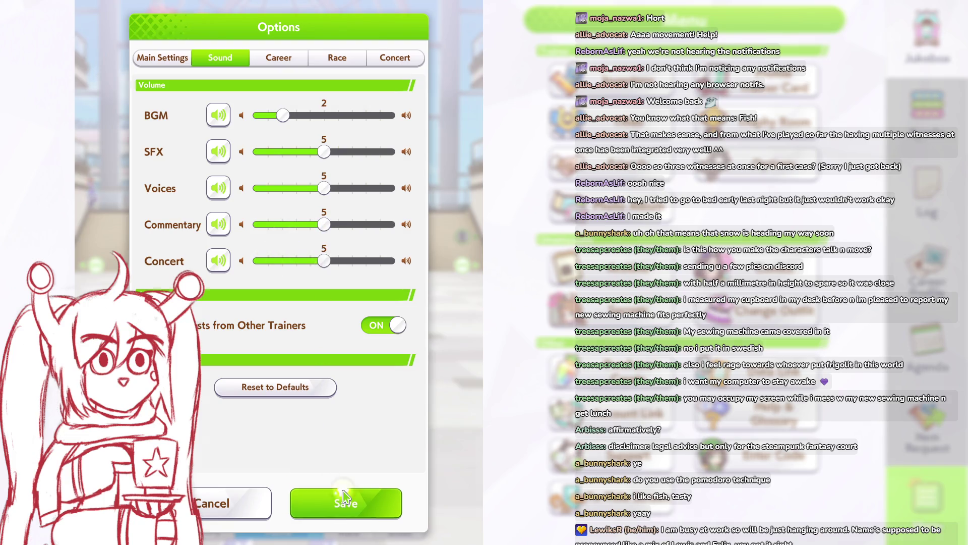
click(355, 501)
click(330, 366)
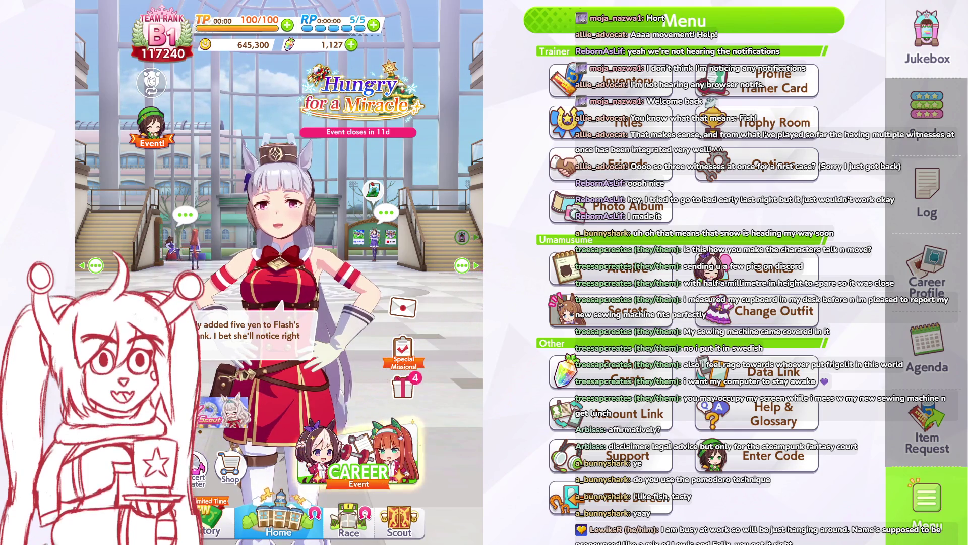
Step: Lower the Voices and Commentary volumes to 1 and save
click(756, 165)
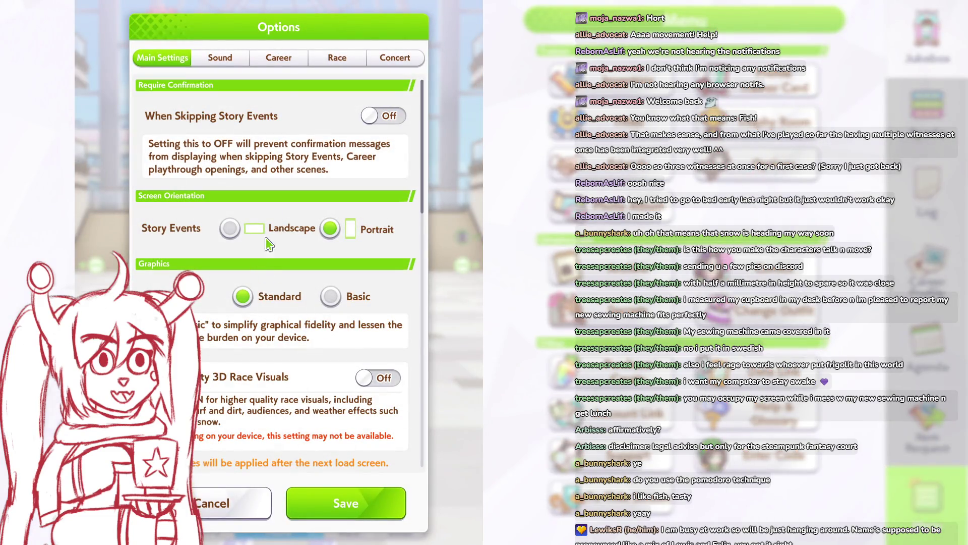
click(220, 58)
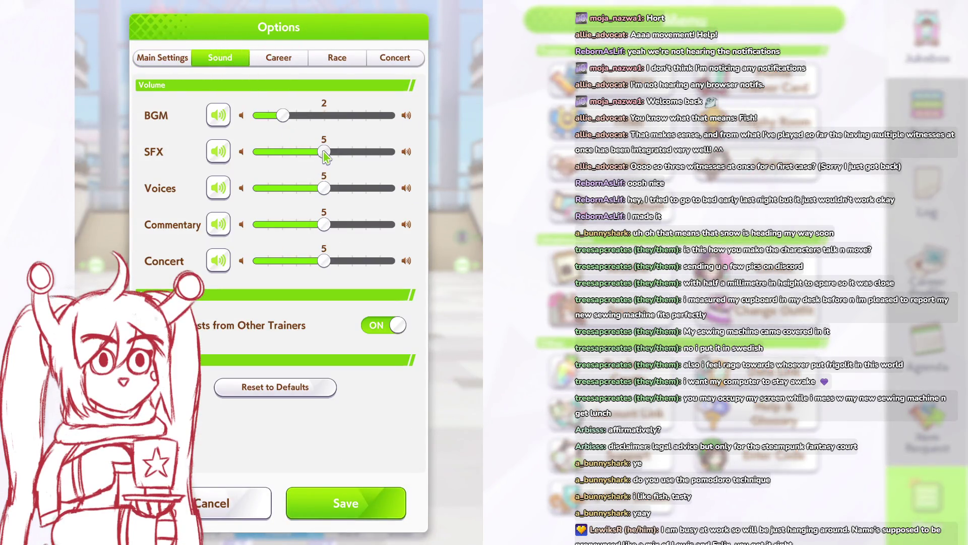
drag(323, 188, 273, 196)
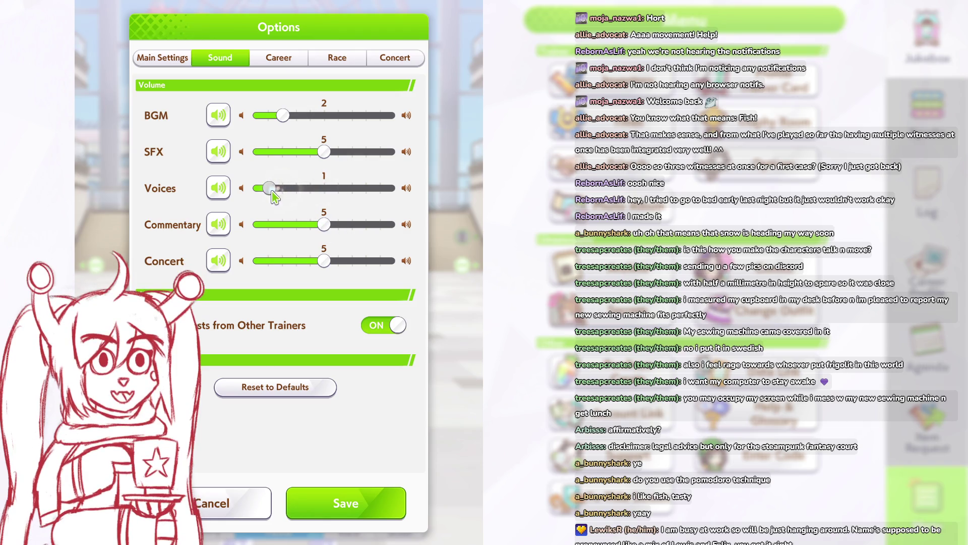
drag(298, 227, 269, 226)
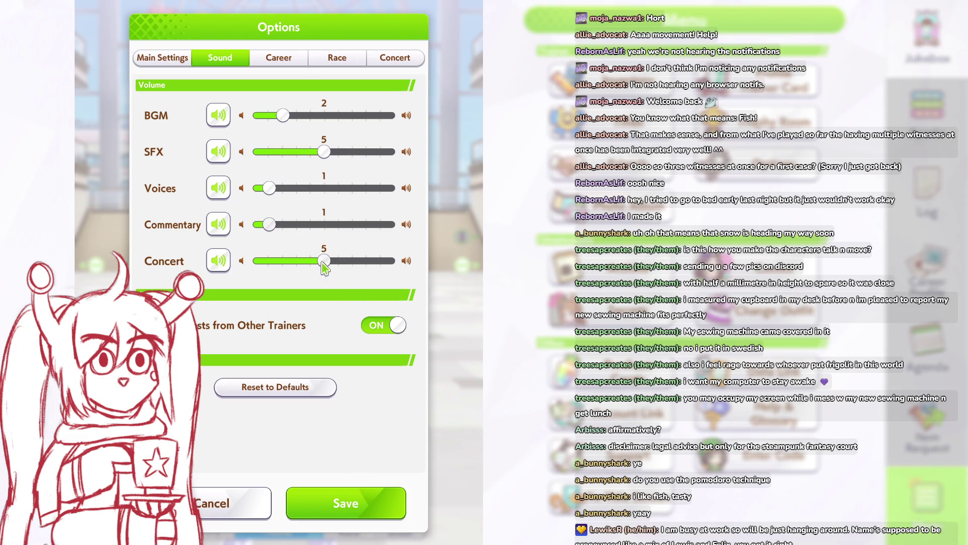
click(323, 504)
click(282, 353)
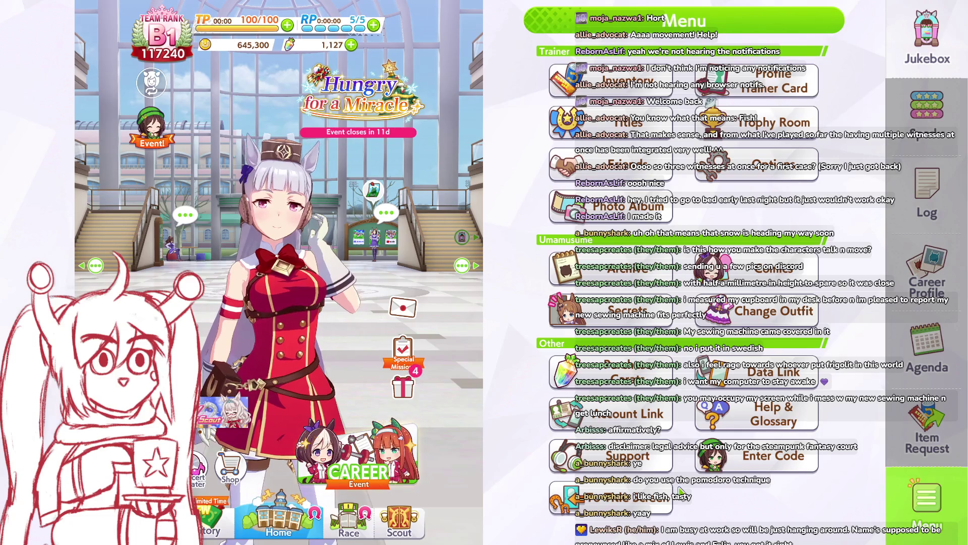
Step: Browse the Main Settings, Concert and Race option tabs
click(768, 178)
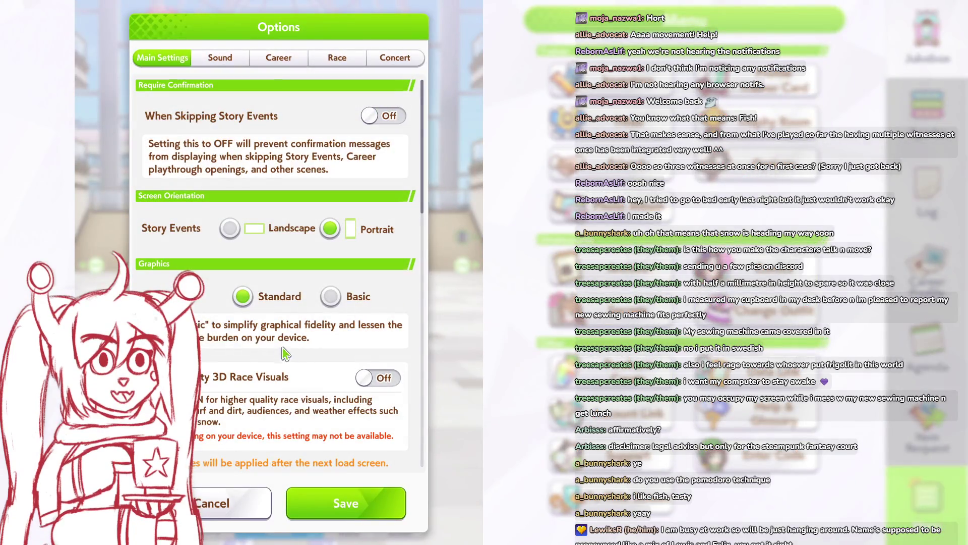
scroll(278, 272, down, 4)
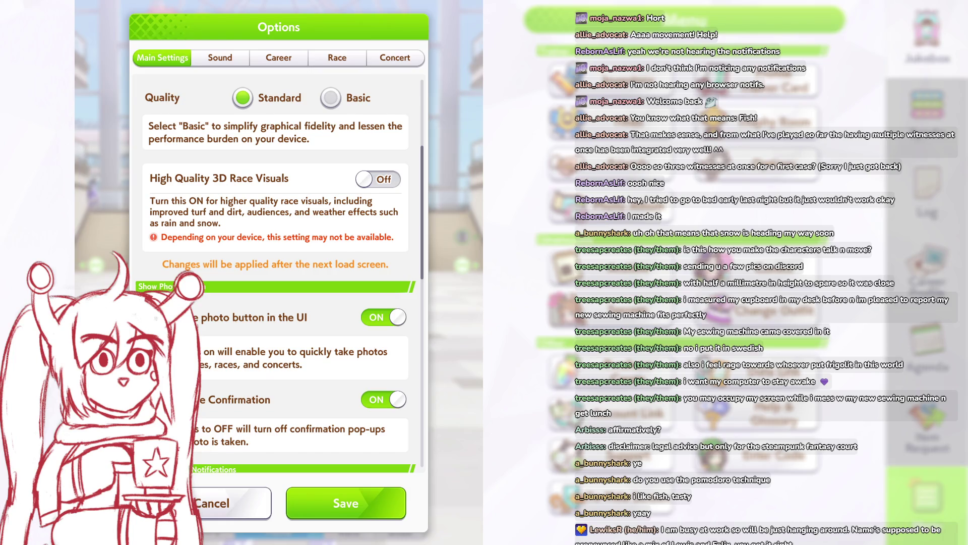
scroll(277, 273, down, 7)
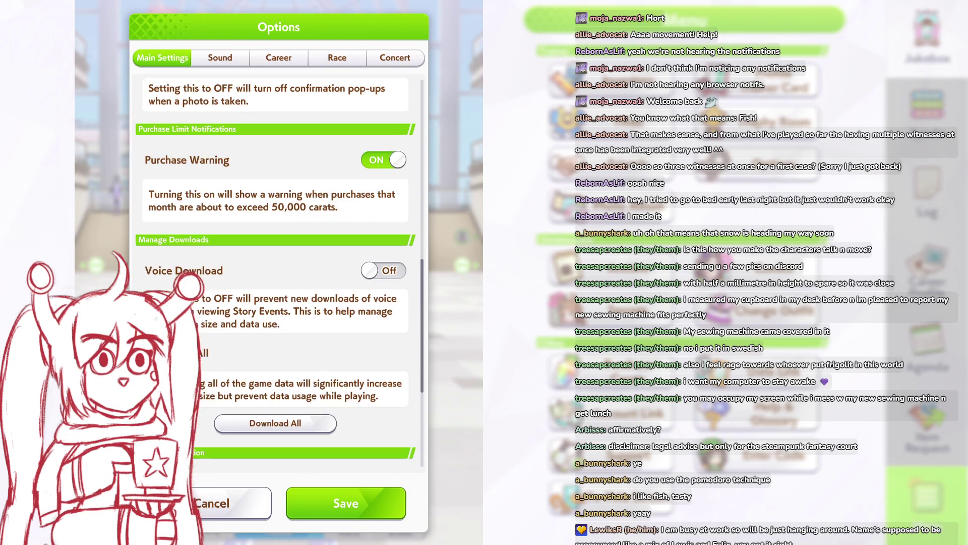
scroll(277, 272, down, 5)
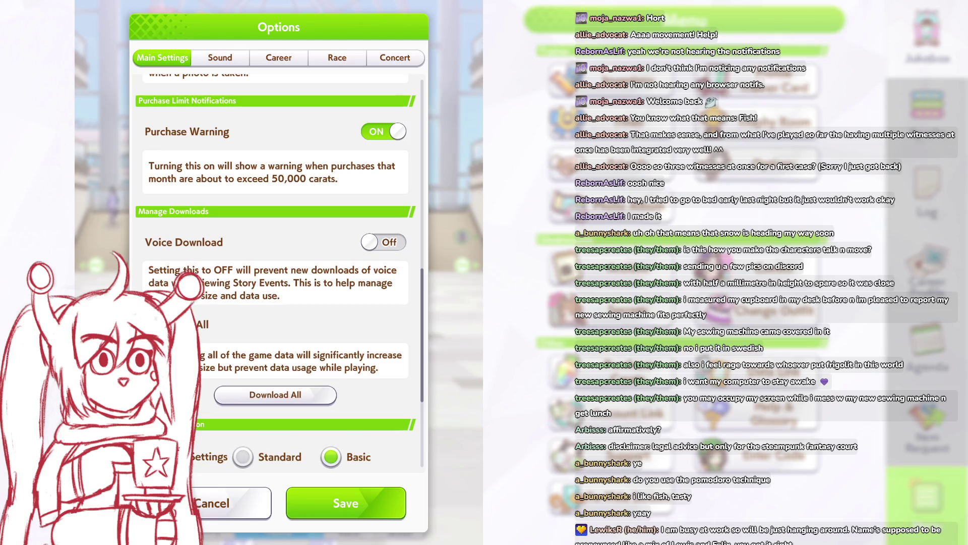
scroll(278, 273, up, 1)
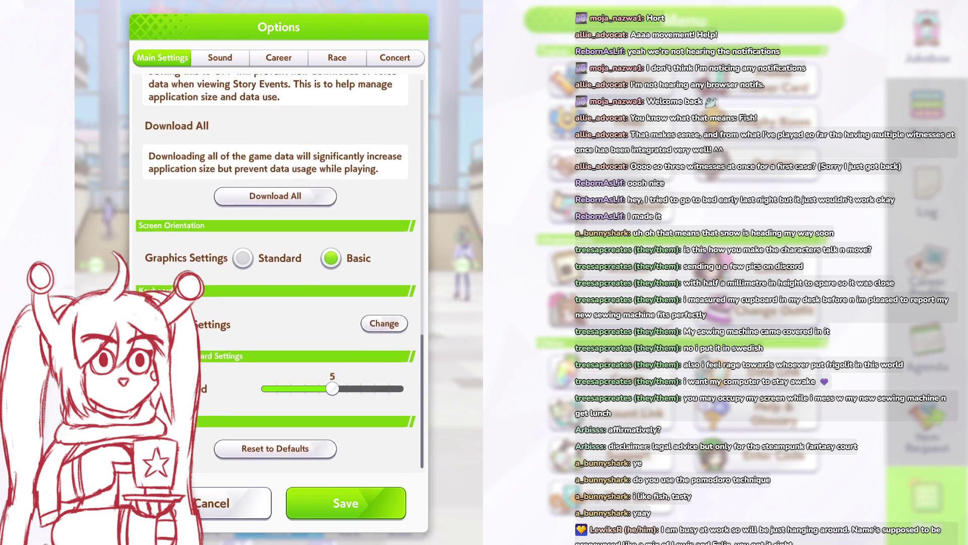
scroll(278, 272, up, 4)
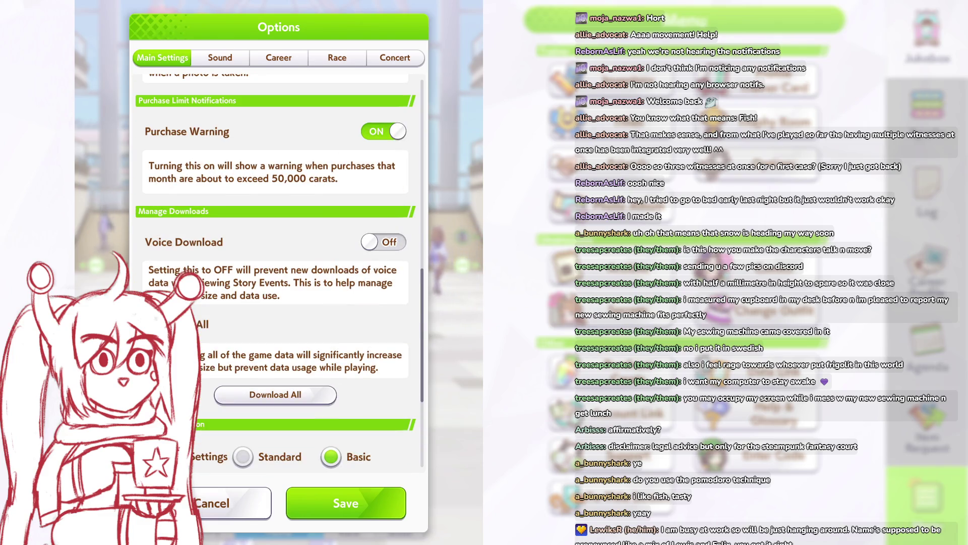
scroll(277, 272, up, 1)
click(392, 60)
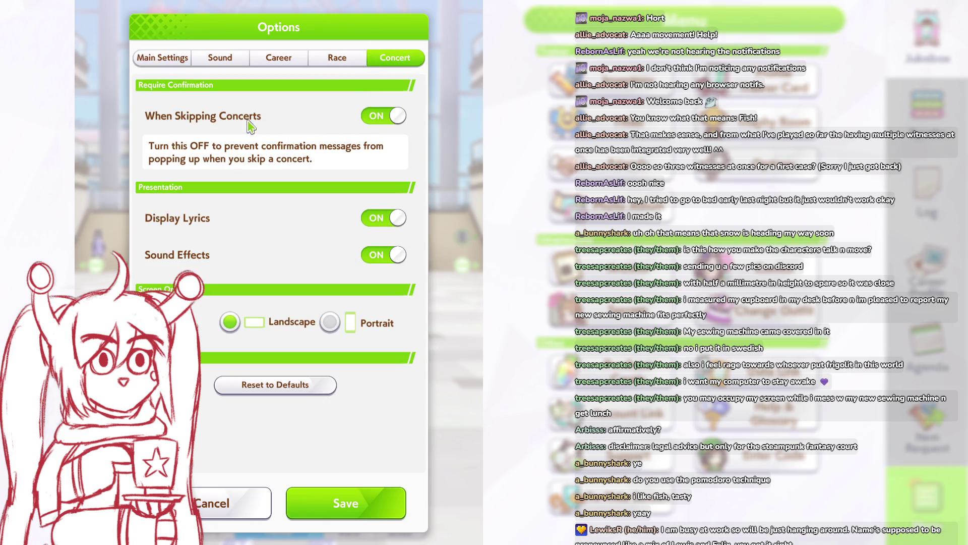
click(313, 59)
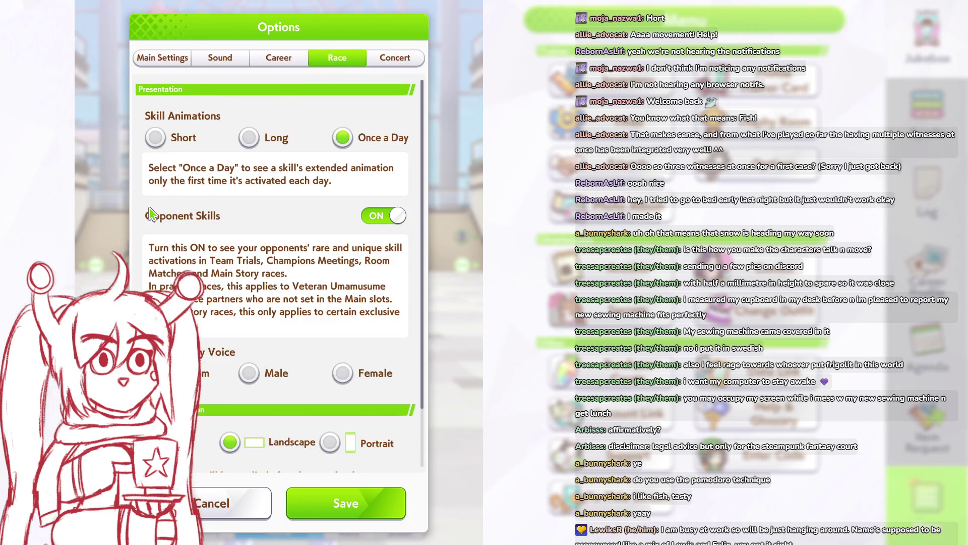
scroll(149, 216, down, 2)
scroll(151, 214, up, 5)
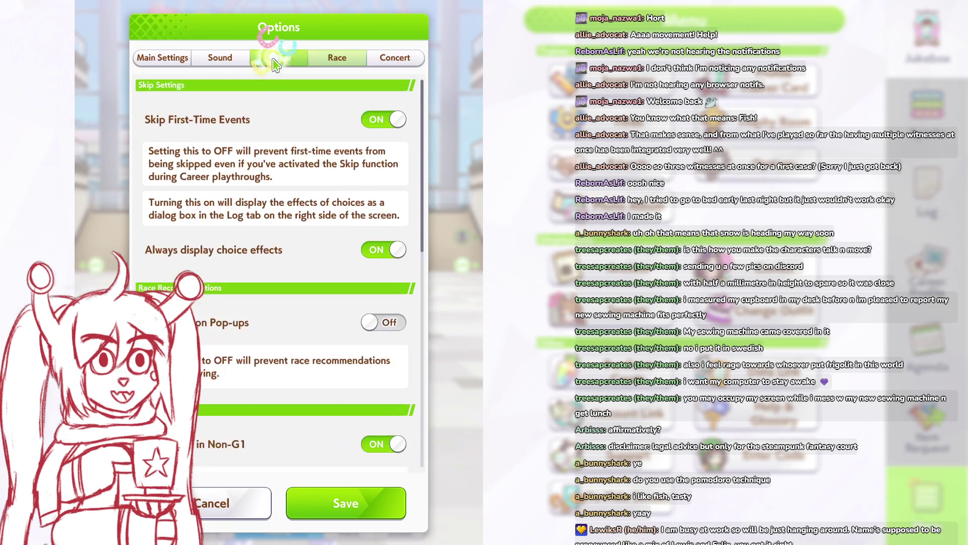
scroll(176, 163, down, 10)
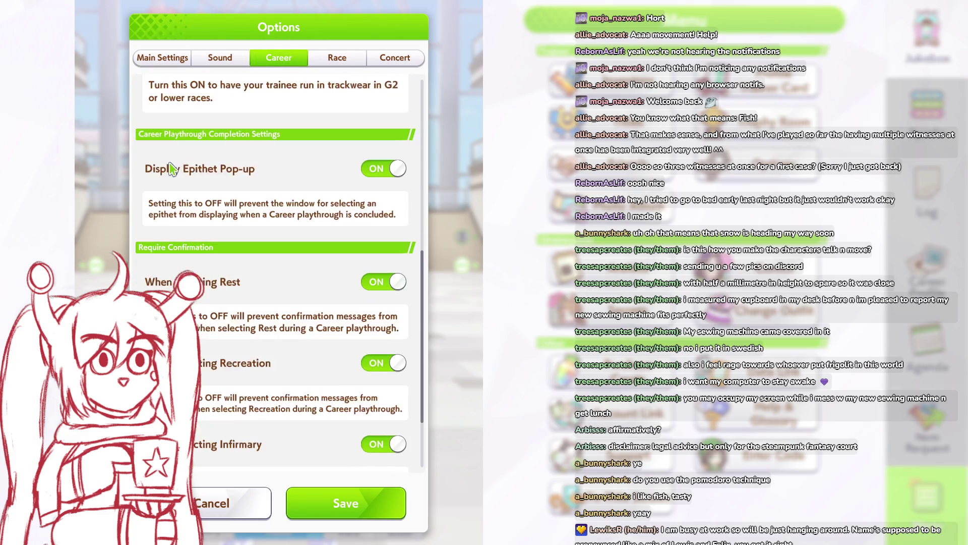
Step: Check the Sound tab, return to Main Settings, and save the options
click(200, 60)
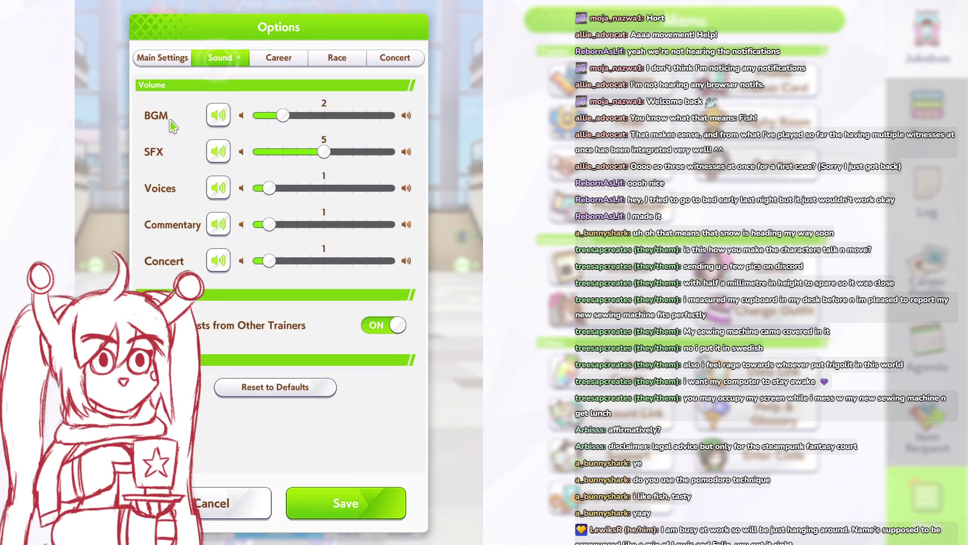
click(171, 62)
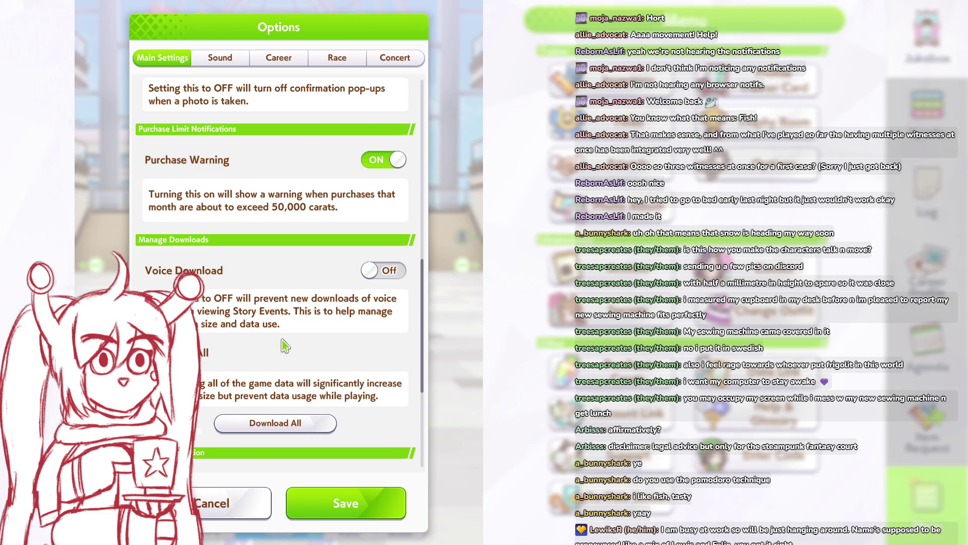
scroll(285, 346, up, 5)
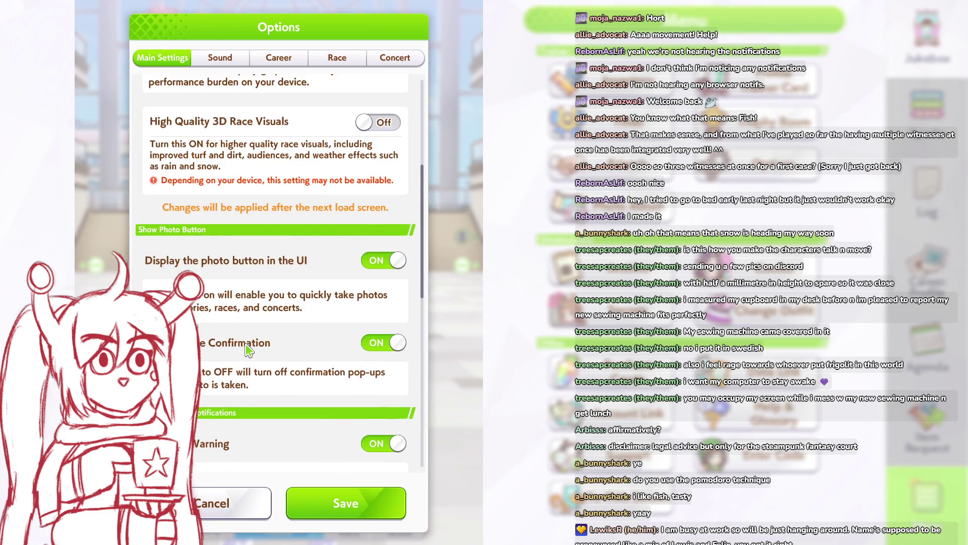
scroll(247, 348, up, 4)
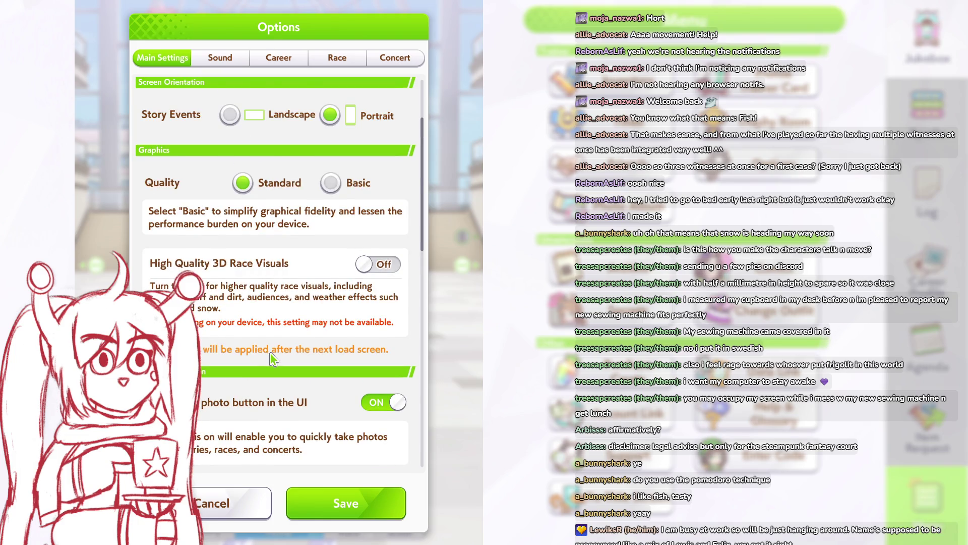
scroll(273, 358, up, 3)
click(399, 498)
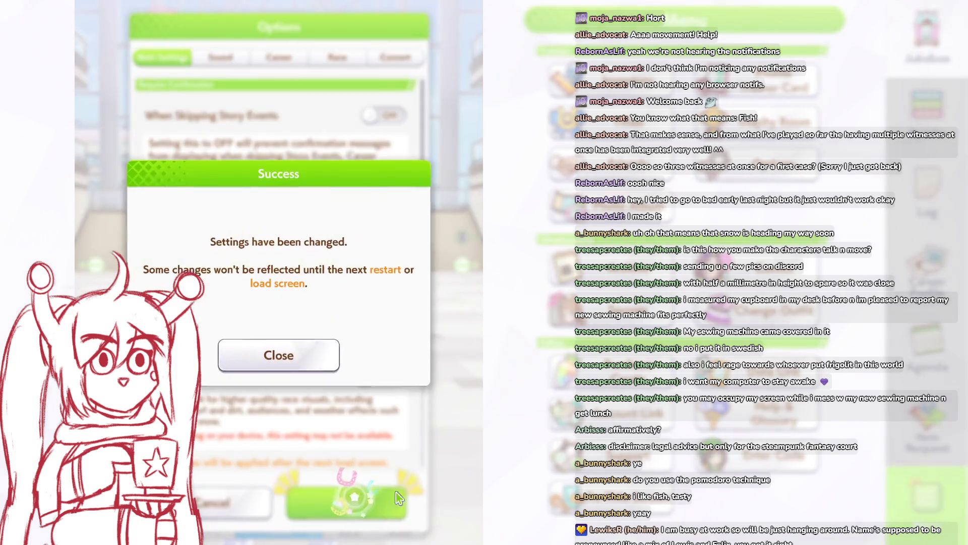
click(279, 355)
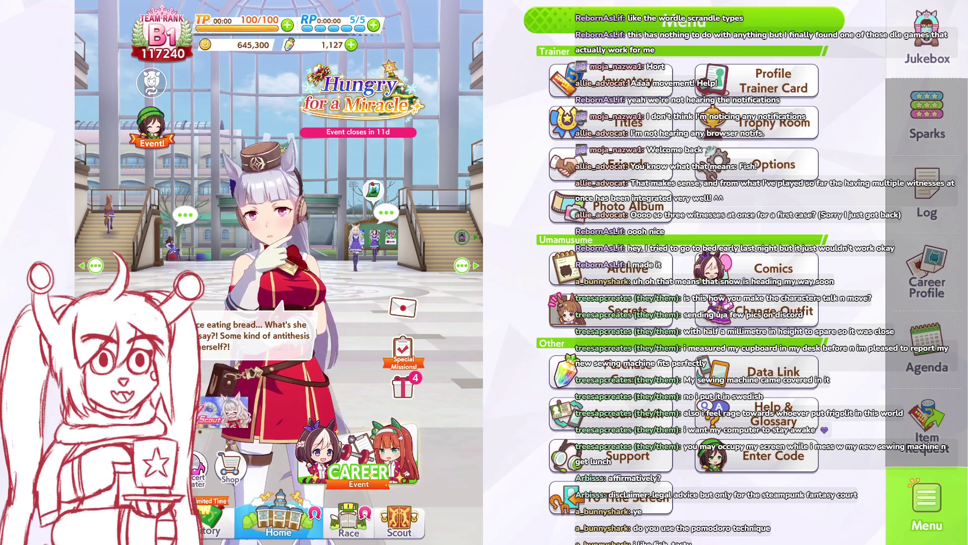
Step: Back out of scenario select to Home and open Edit Team for the veteran Umamusume
click(358, 471)
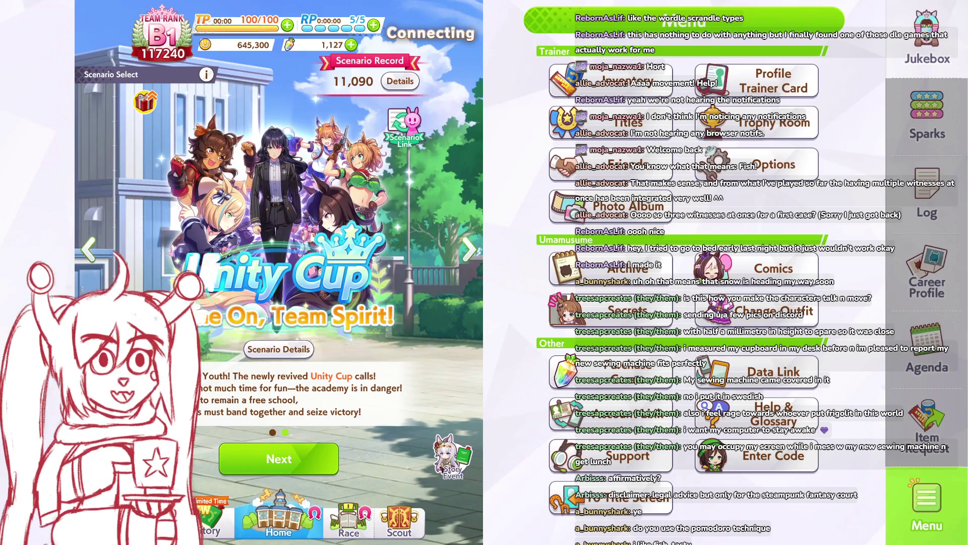
key(Escape)
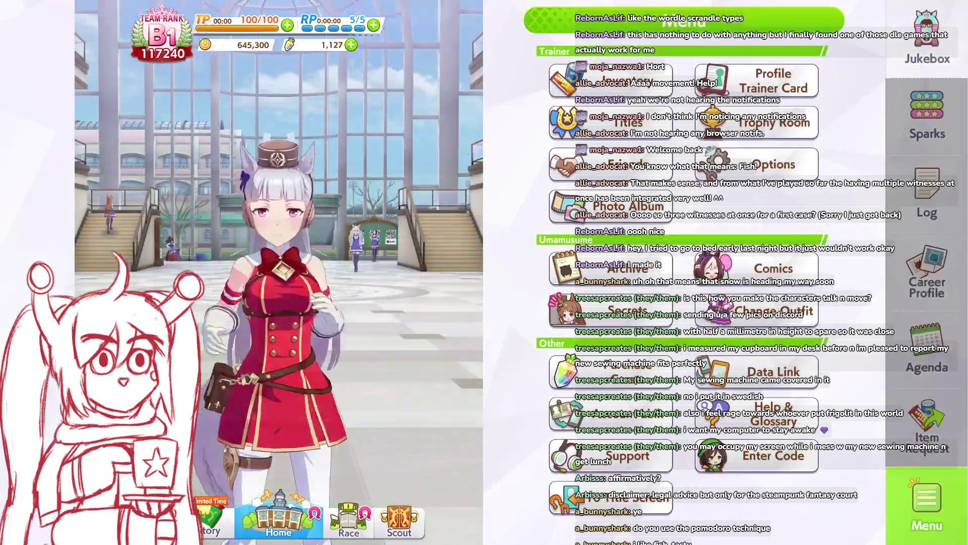
click(159, 524)
click(323, 441)
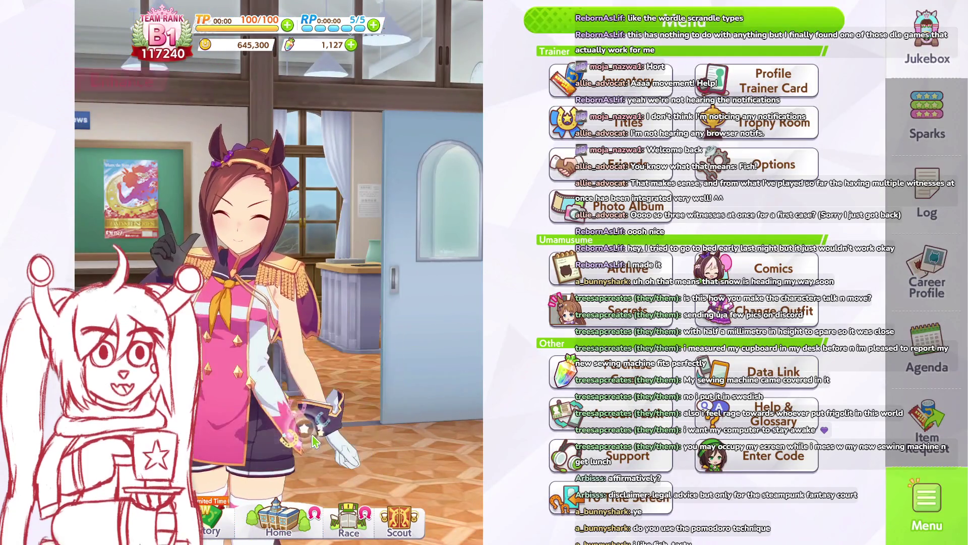
click(267, 397)
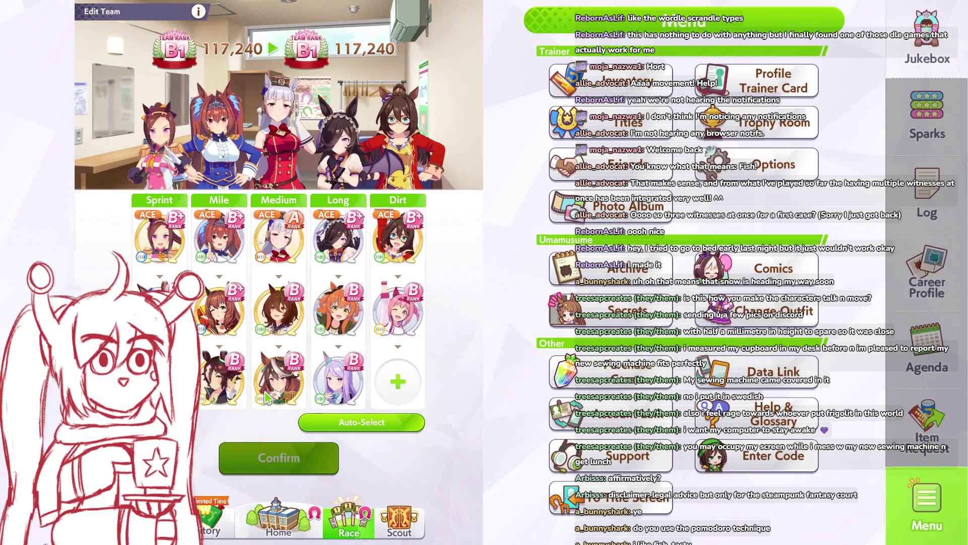
Step: Preview Sakura Bakushin O for the Medium slot, cancel without changes, and return Home
click(279, 234)
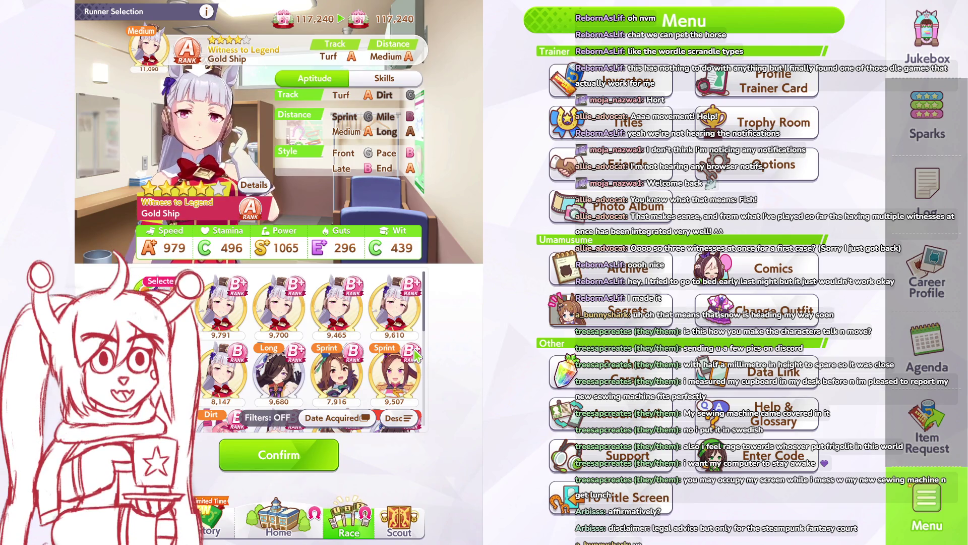
scroll(414, 355, down, 1)
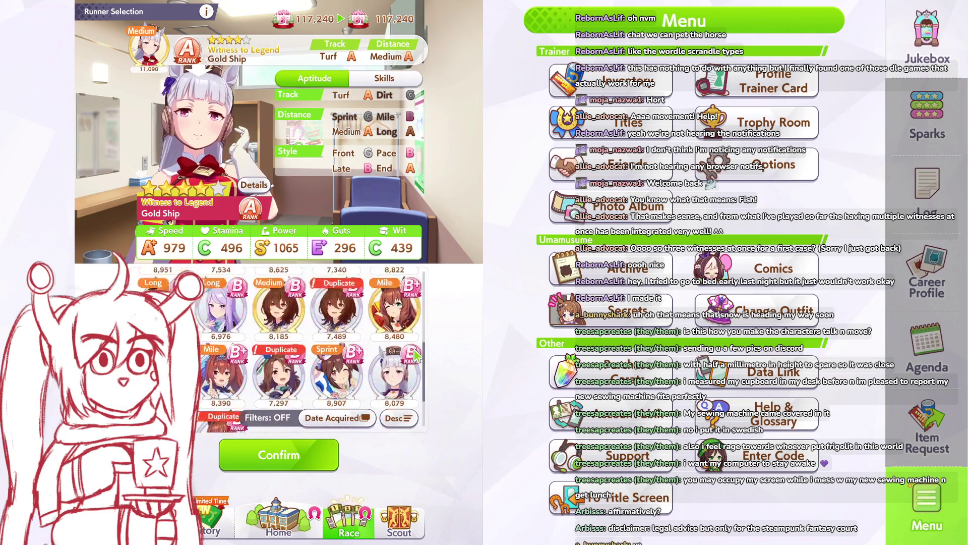
scroll(411, 355, up, 1)
scroll(411, 356, down, 1)
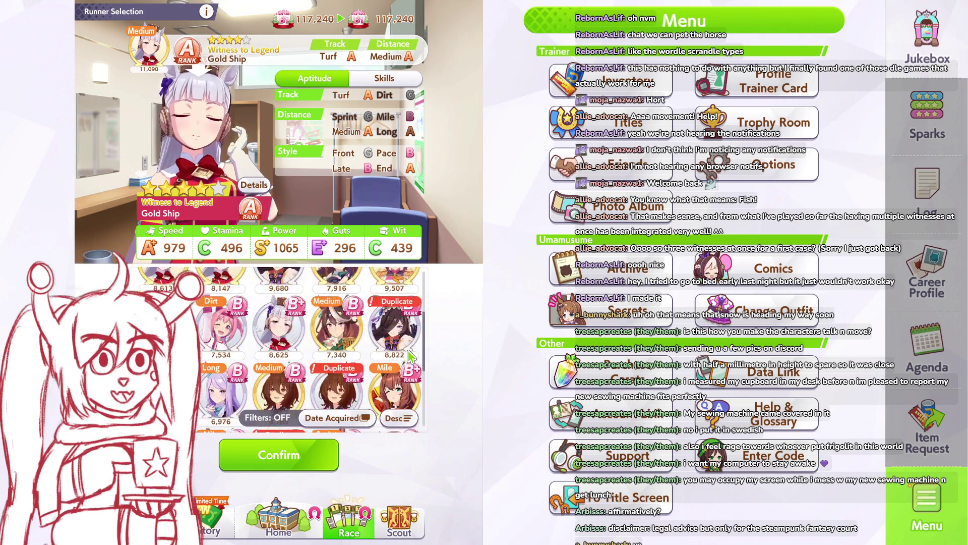
scroll(411, 355, up, 1)
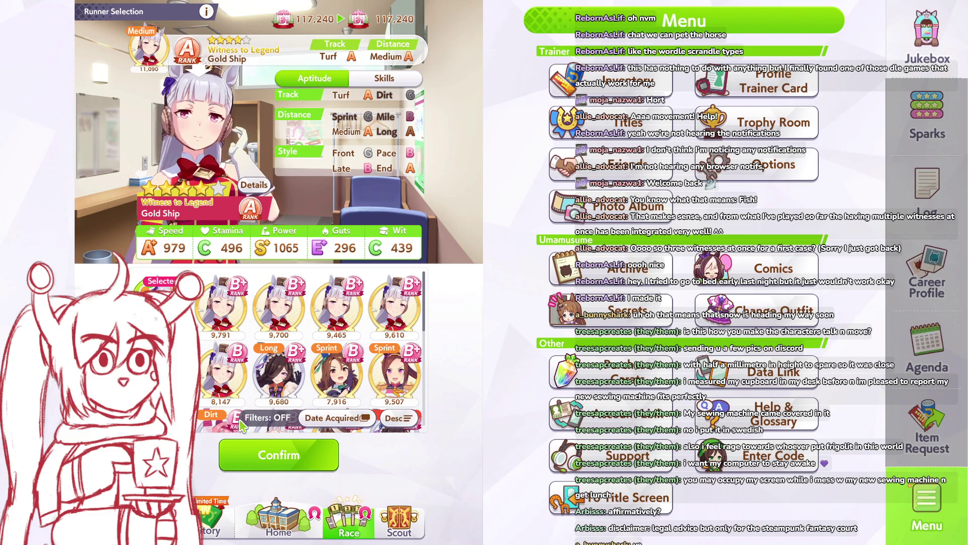
click(396, 375)
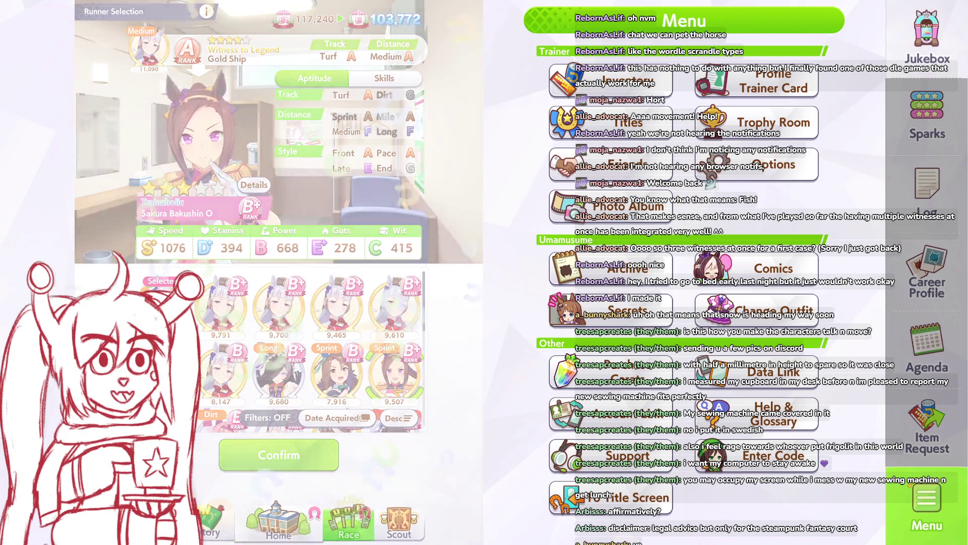
key(Escape)
click(268, 512)
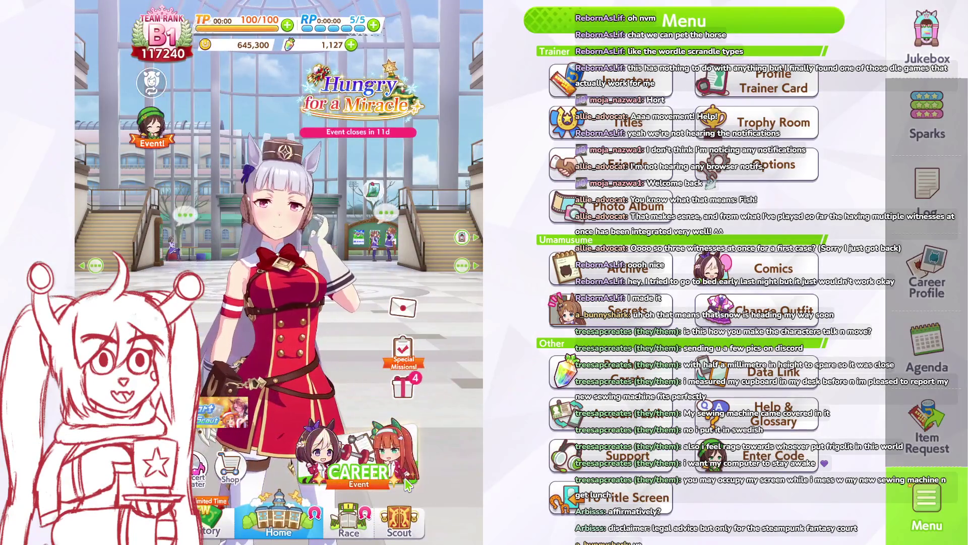
Step: Collect all waiting presents for 701,700 monies and 1,427 carats, then begin a new career
click(402, 387)
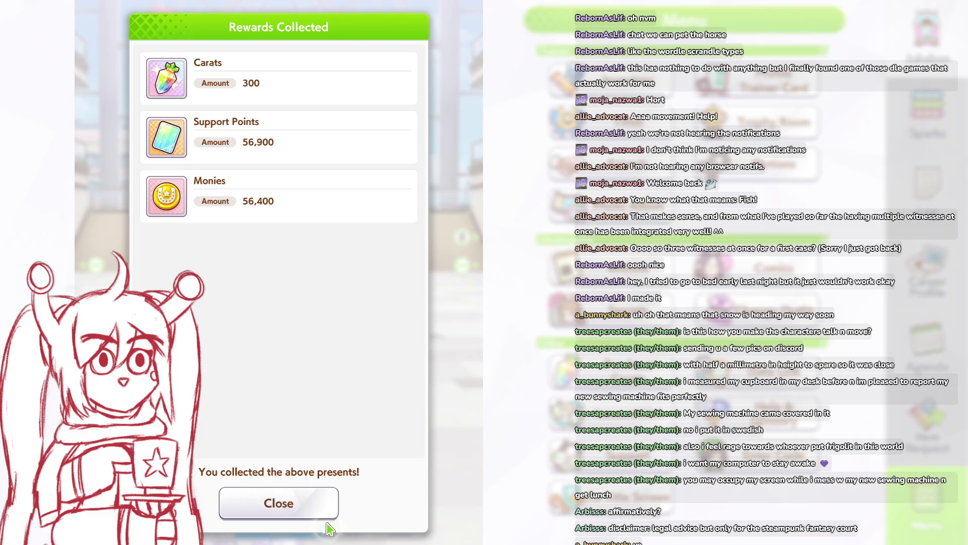
click(325, 507)
click(472, 457)
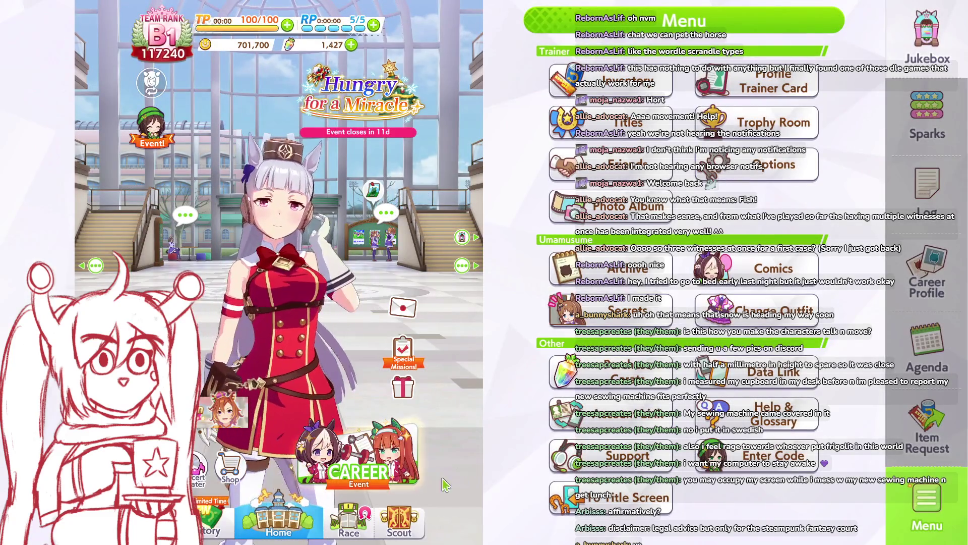
click(386, 470)
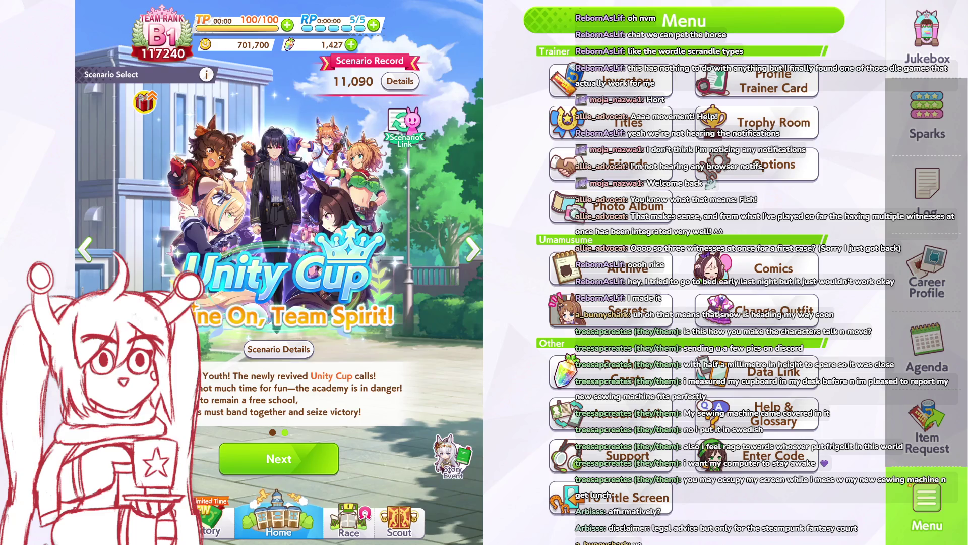
Step: Proceed with the Unity Cup scenario and choose Sakura Bakushin O as the trainee
click(303, 455)
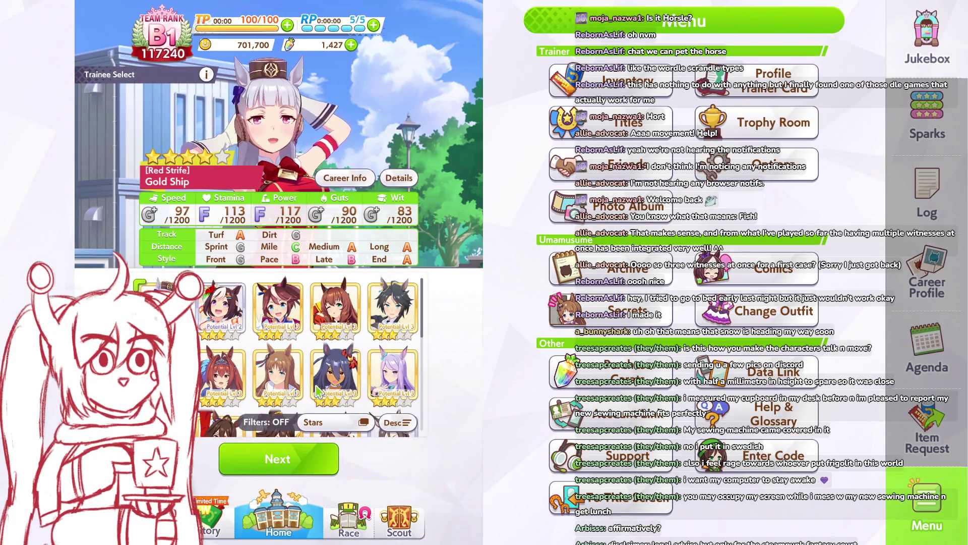
scroll(336, 373, down, 3)
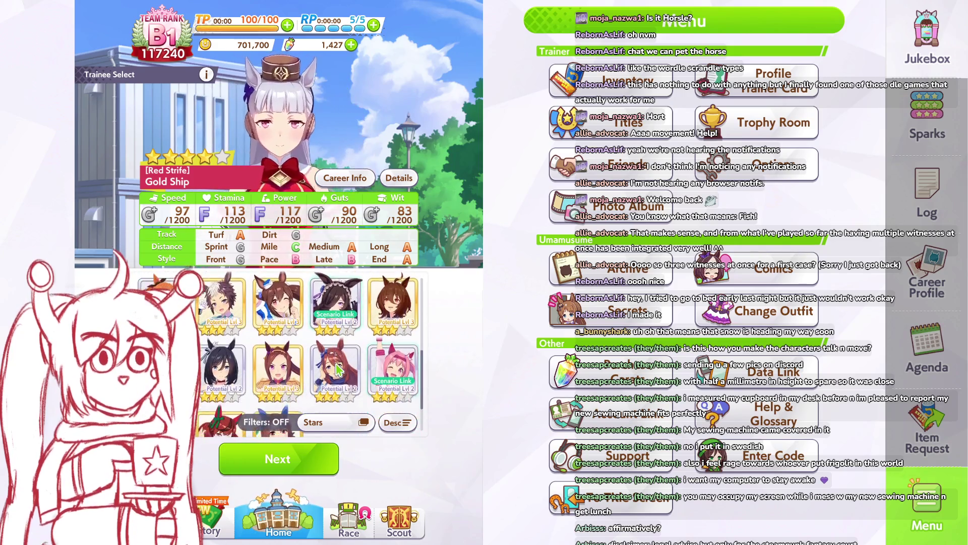
click(277, 360)
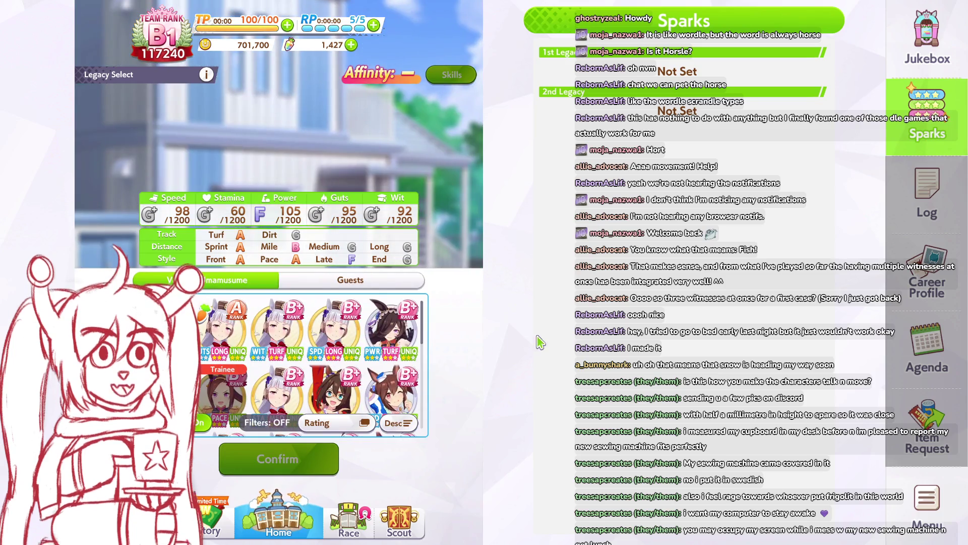
Step: Play 'Bakushin Bakushin Bakushinshin' from the jukebox
click(925, 56)
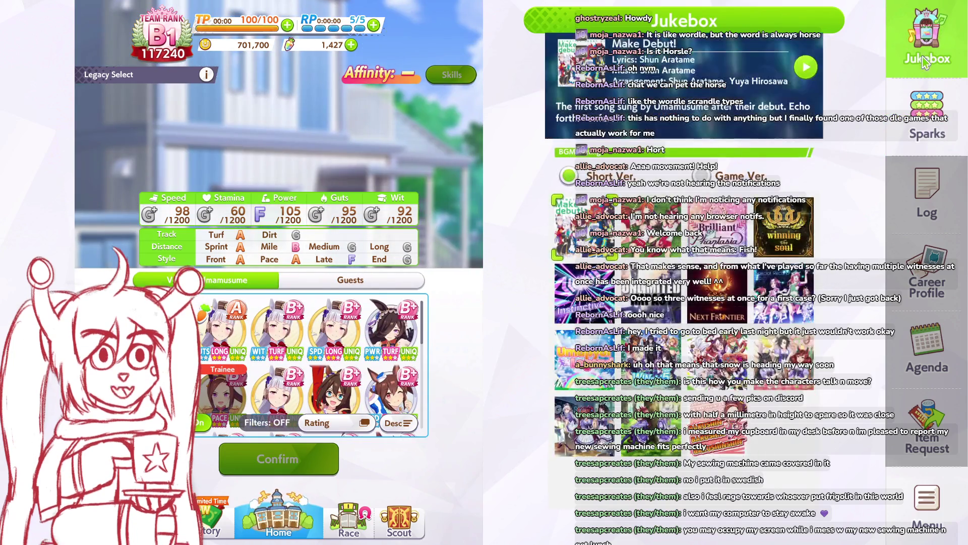
click(718, 423)
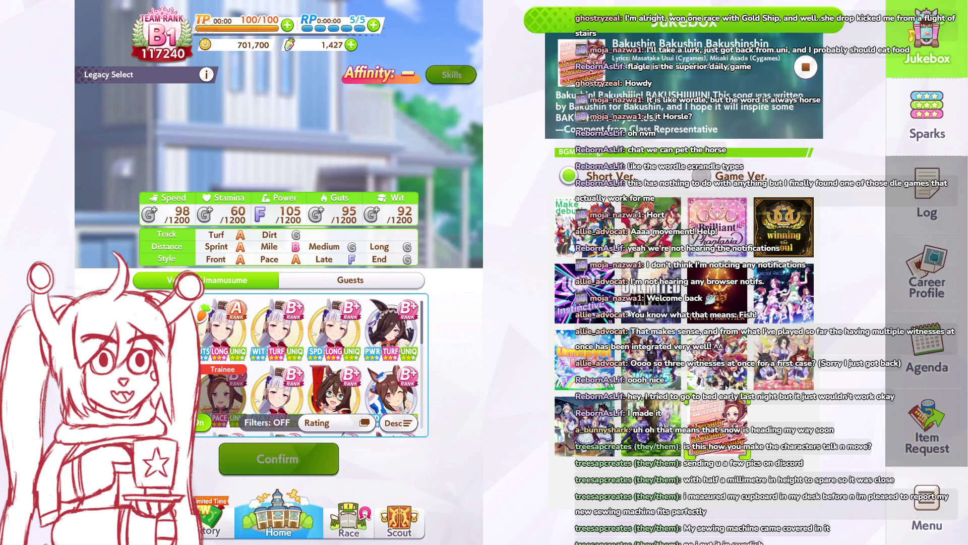
Step: Compare the Gold Ship veteran legacy card with two other veteran cards
click(229, 344)
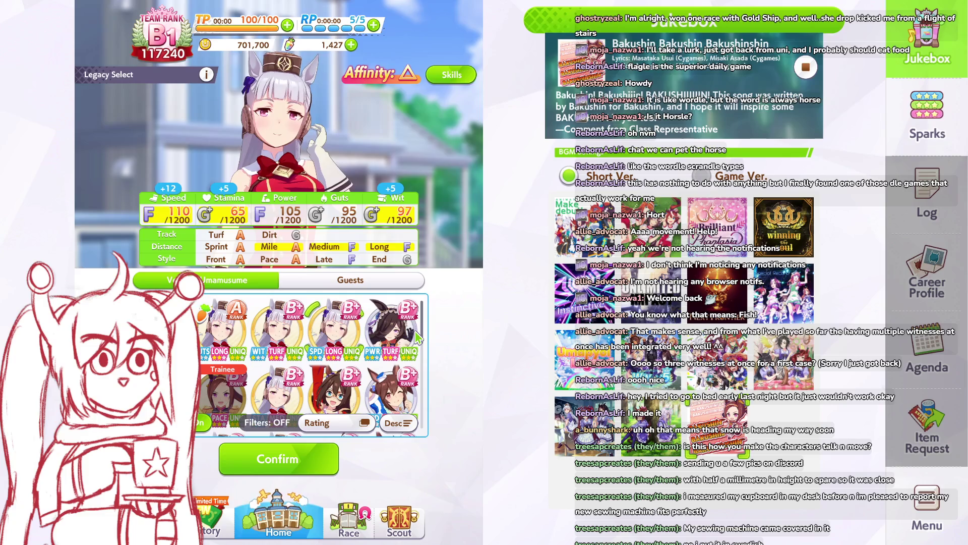
scroll(362, 344, down, 2)
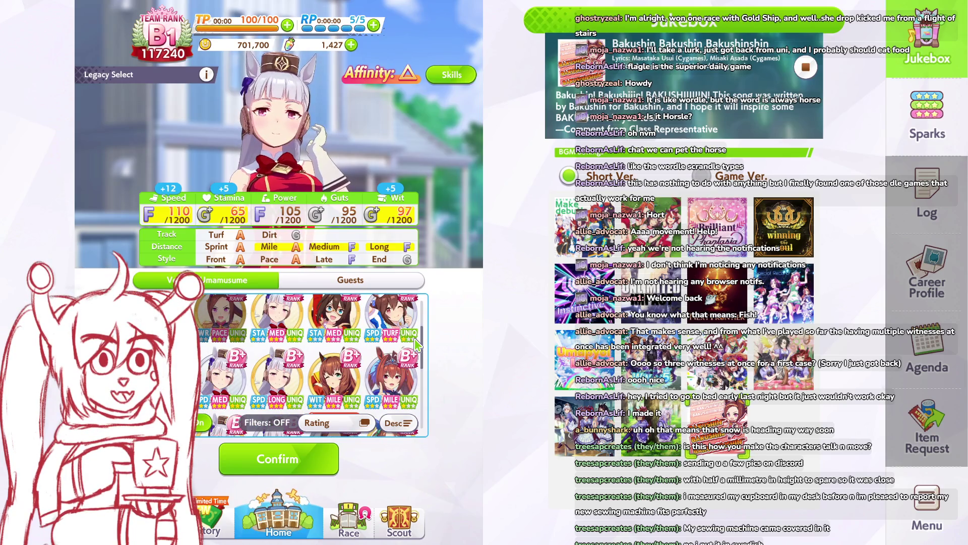
scroll(416, 345, up, 1)
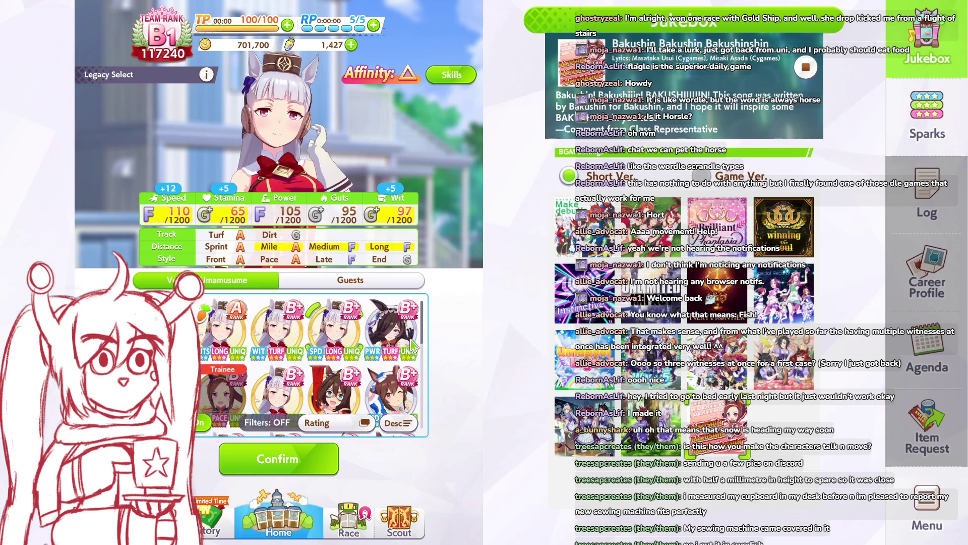
scroll(414, 346, up, 1)
scroll(383, 348, down, 1)
scroll(303, 353, down, 1)
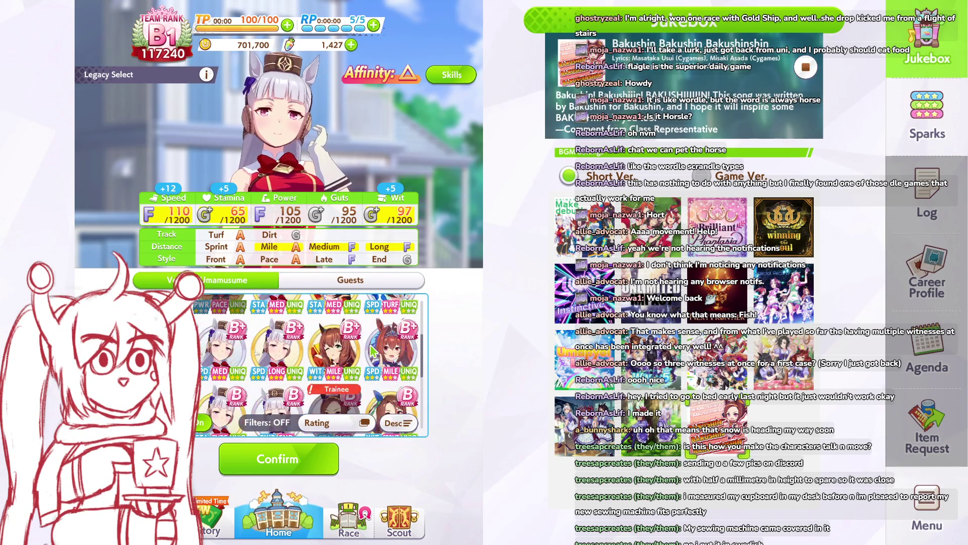
click(232, 353)
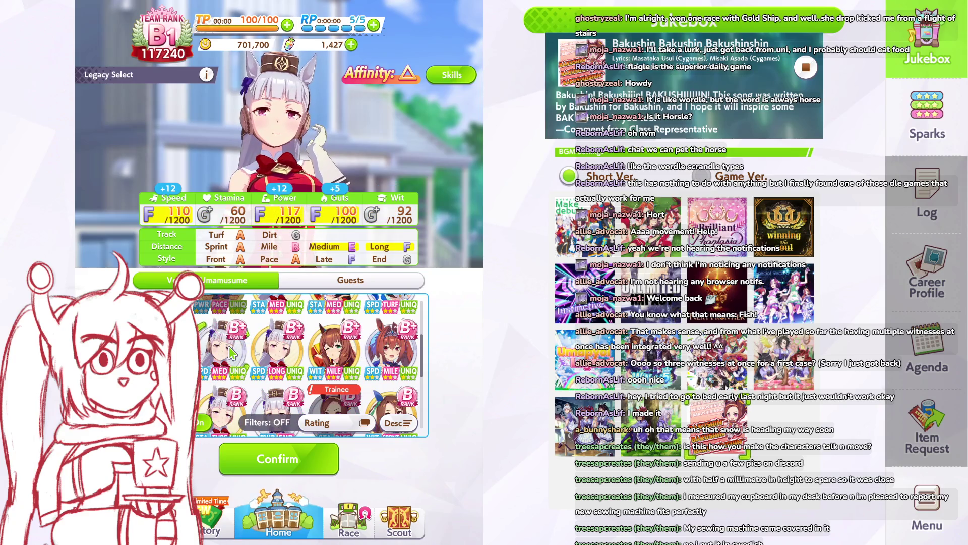
click(251, 354)
Step: Preview the third veteran legacy, raising Stamina to 65 and Power to 138
scroll(259, 351, down, 2)
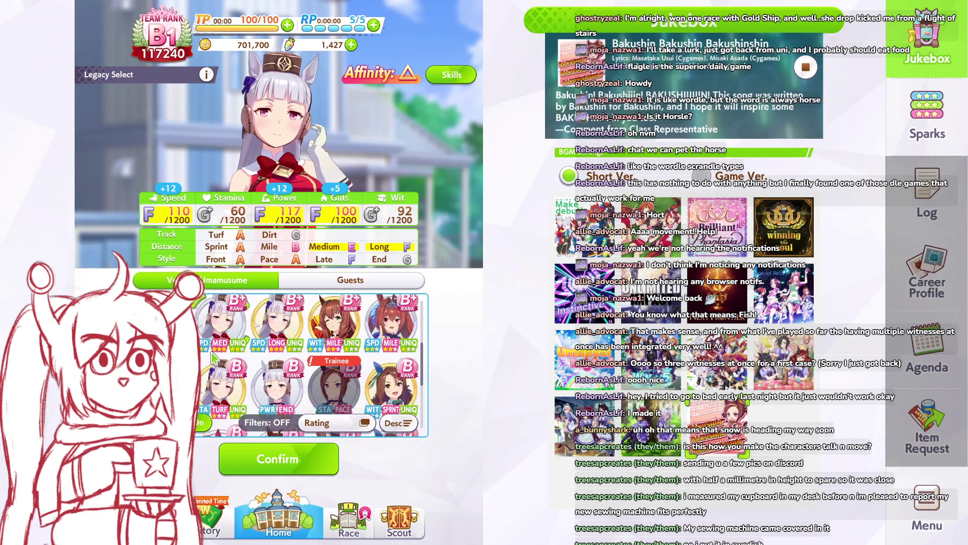
scroll(265, 347, down, 1)
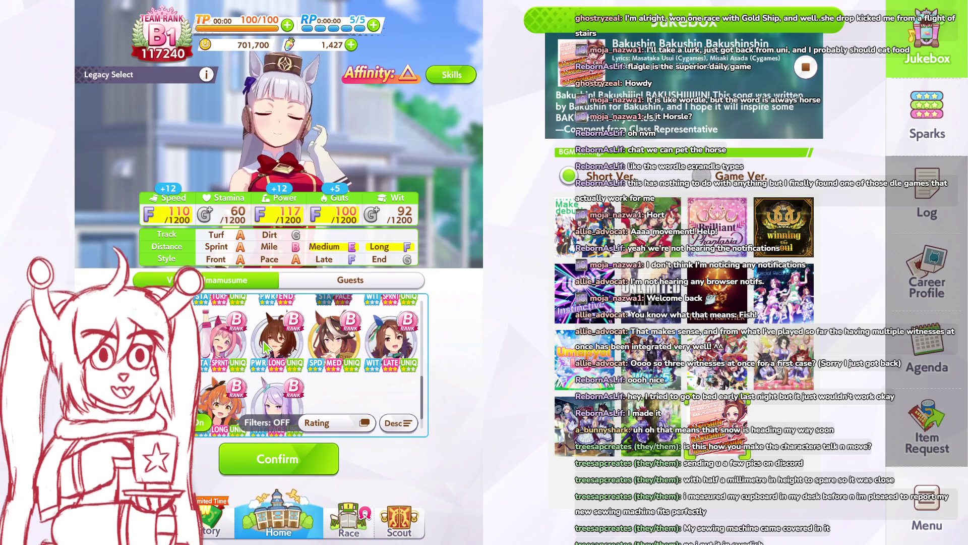
scroll(327, 362, up, 2)
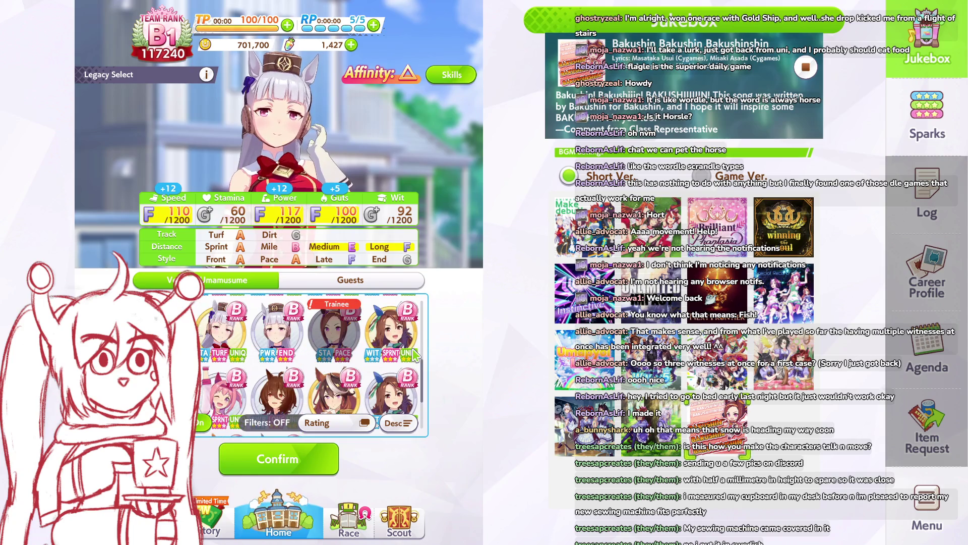
scroll(415, 356, up, 1)
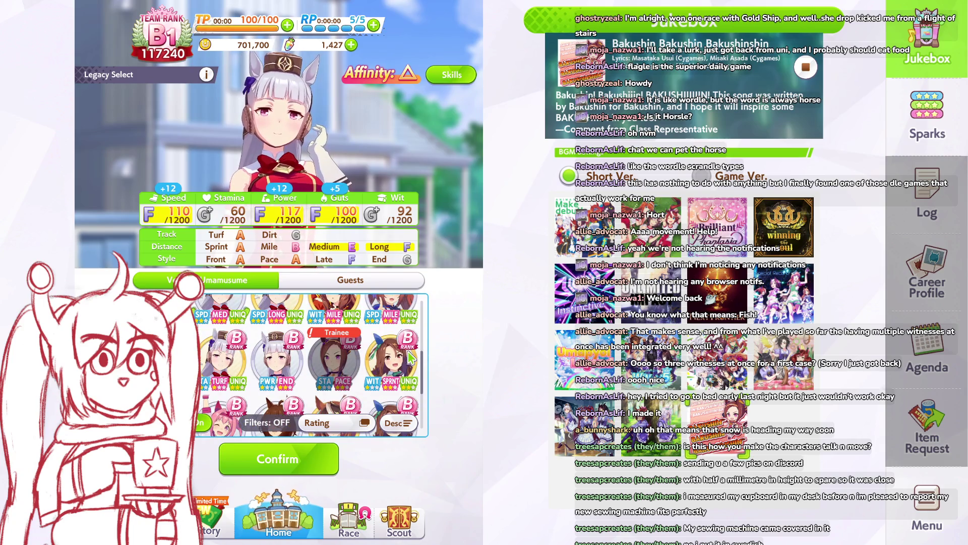
scroll(411, 356, up, 2)
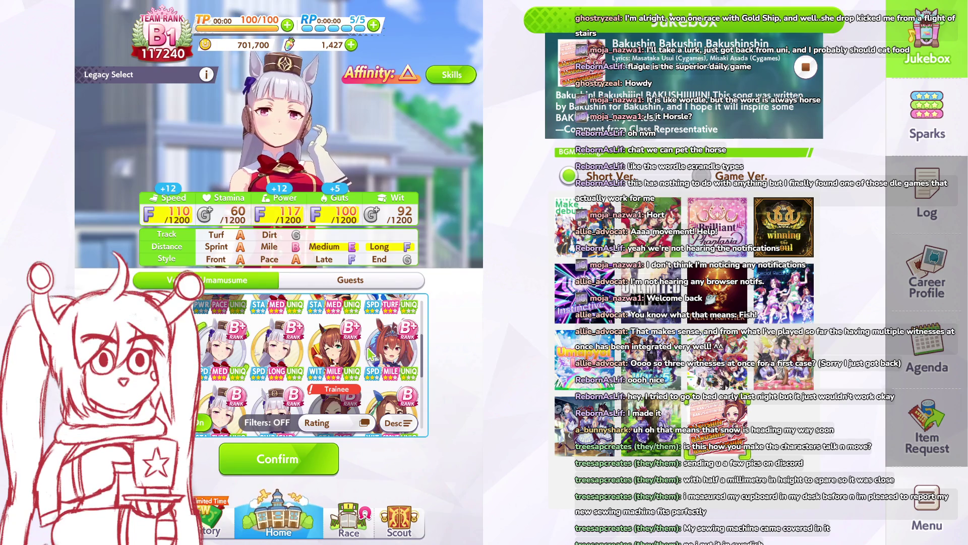
scroll(201, 370, up, 2)
scroll(201, 369, up, 1)
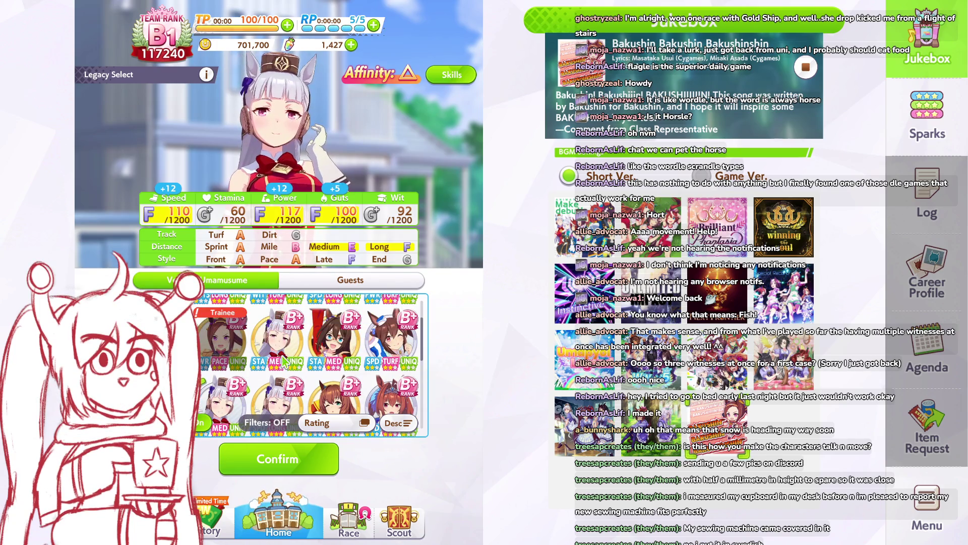
scroll(314, 348, up, 1)
scroll(337, 352, up, 1)
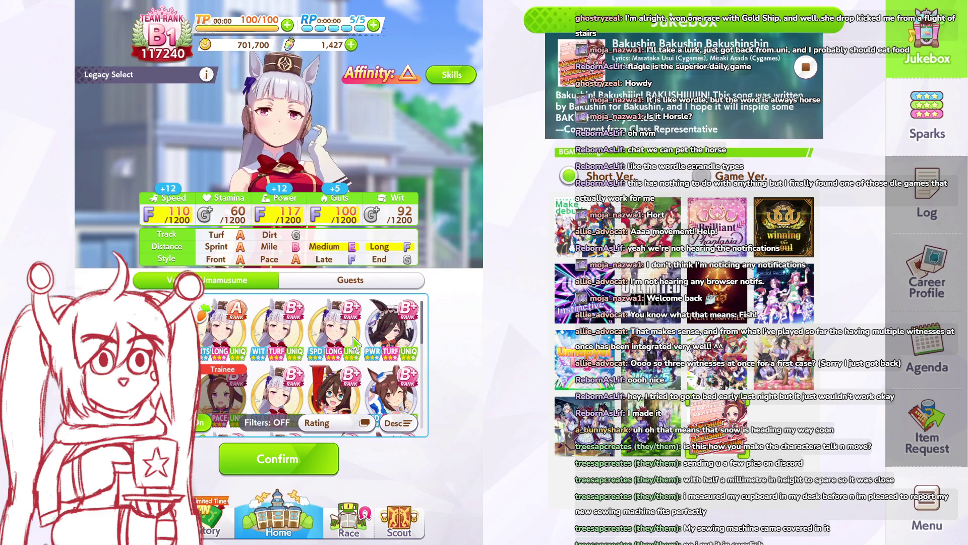
click(345, 339)
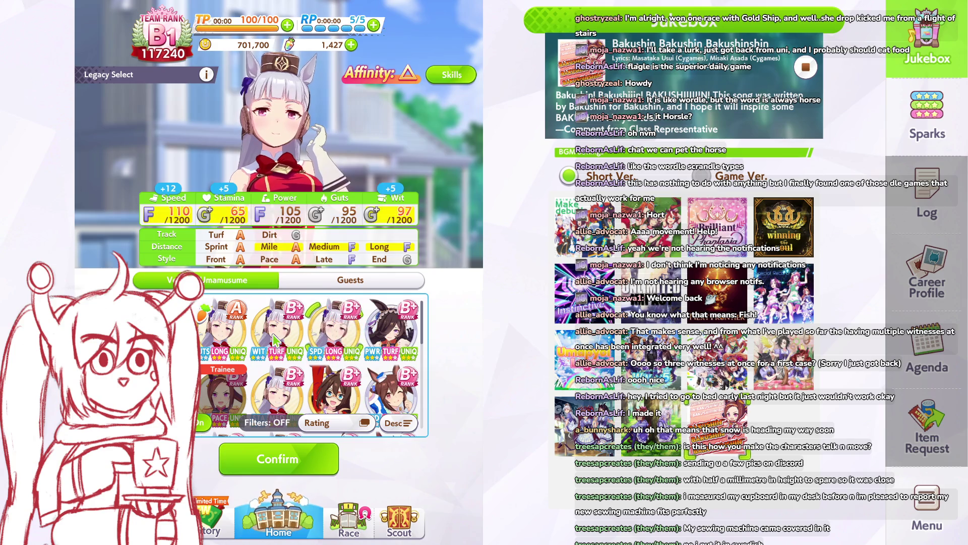
scroll(290, 339, down, 1)
click(297, 339)
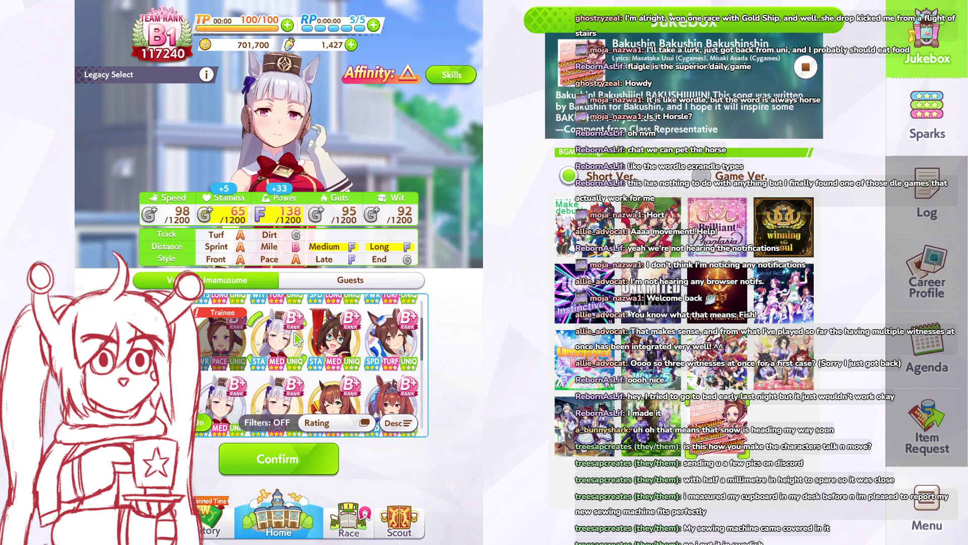
scroll(300, 339, down, 1)
scroll(301, 338, down, 2)
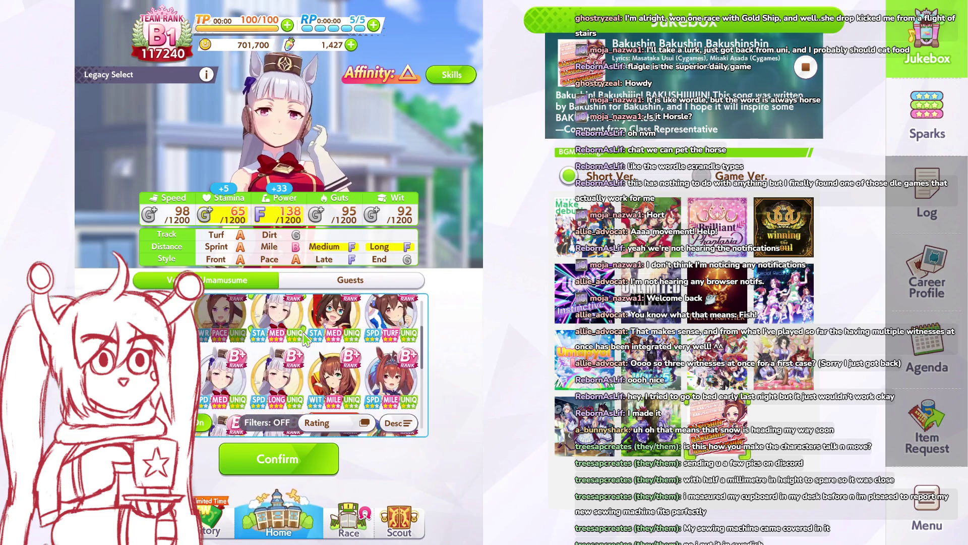
scroll(305, 339, down, 1)
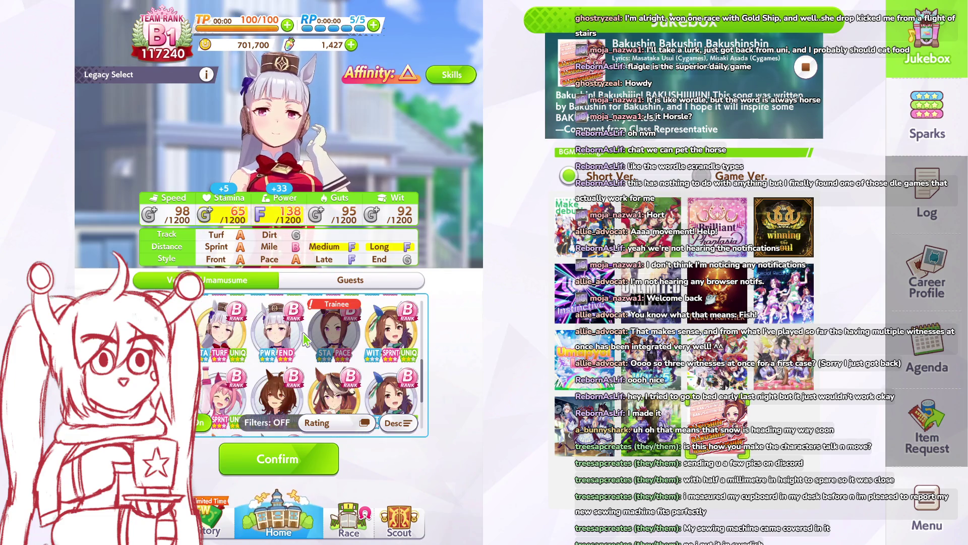
scroll(305, 339, down, 1)
scroll(305, 343, down, 1)
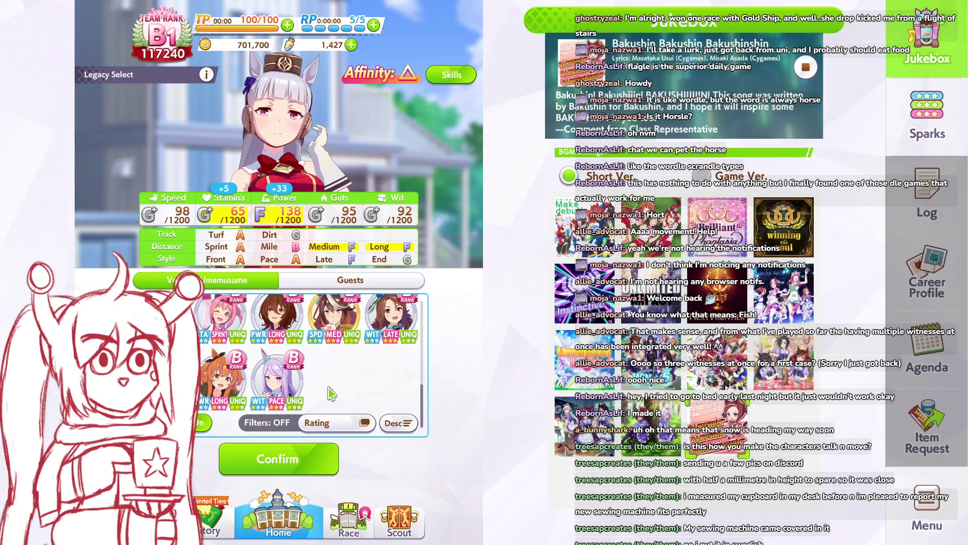
scroll(357, 386, up, 1)
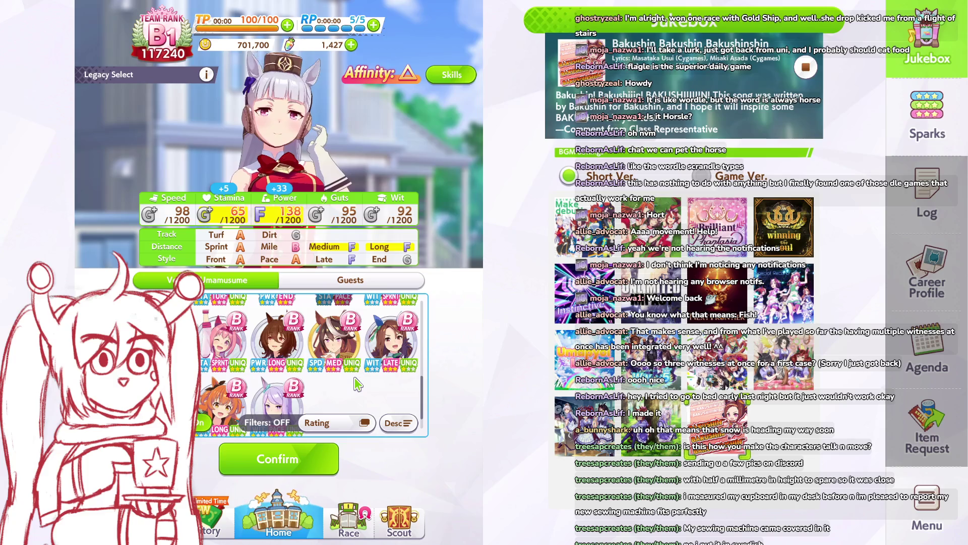
scroll(356, 385, up, 2)
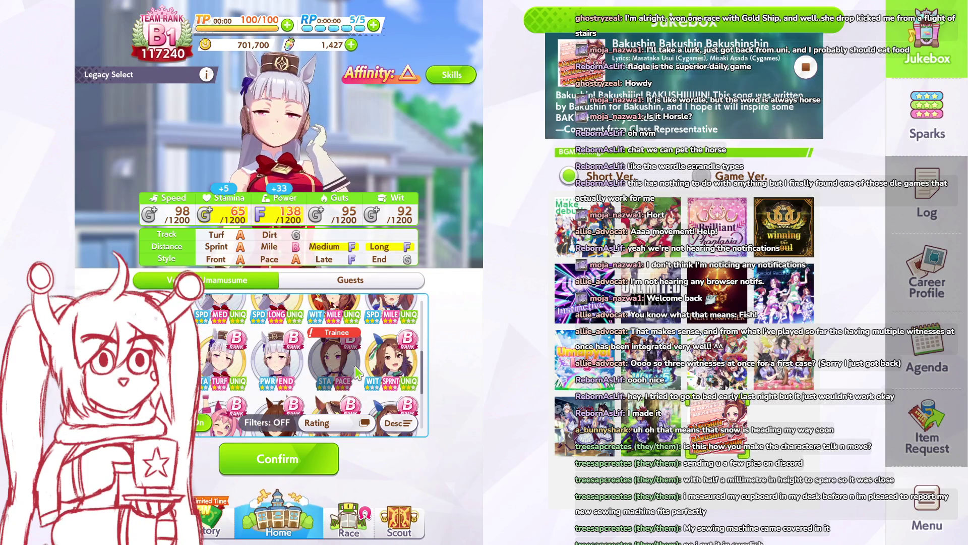
scroll(212, 384, up, 1)
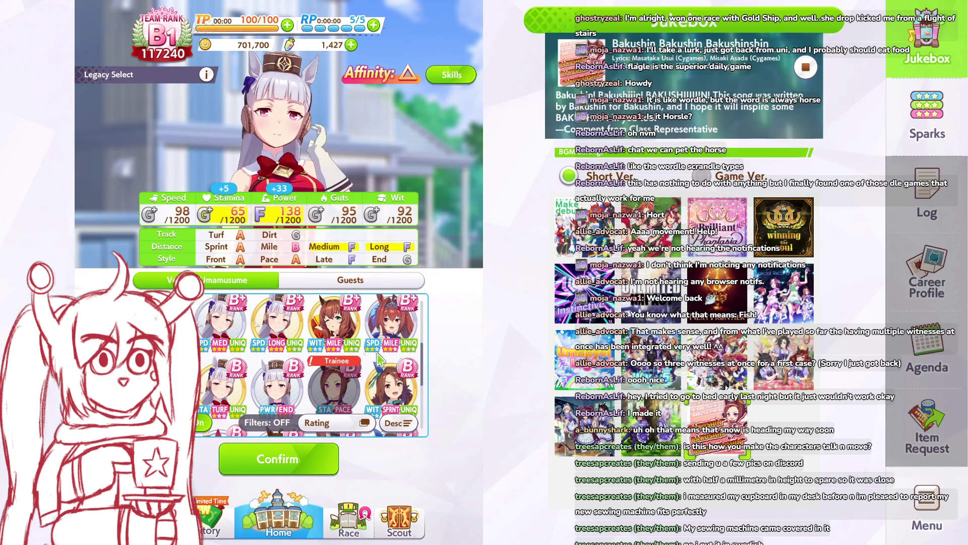
scroll(254, 369, up, 3)
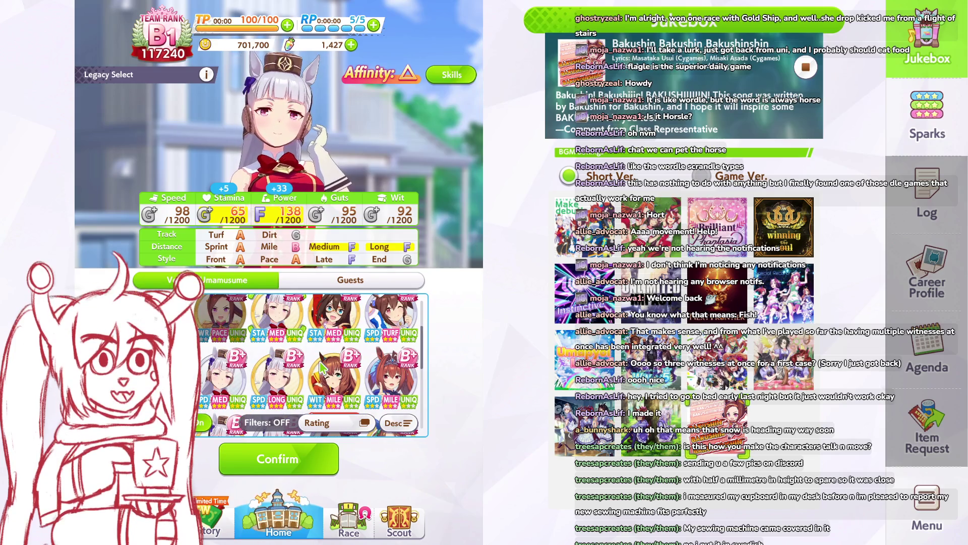
scroll(321, 368, down, 2)
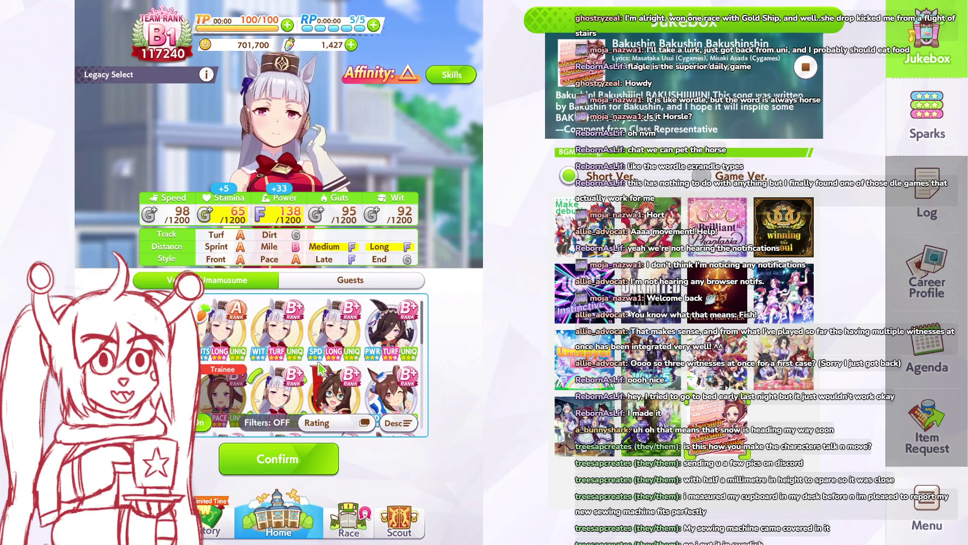
scroll(363, 366, up, 2)
scroll(414, 364, down, 2)
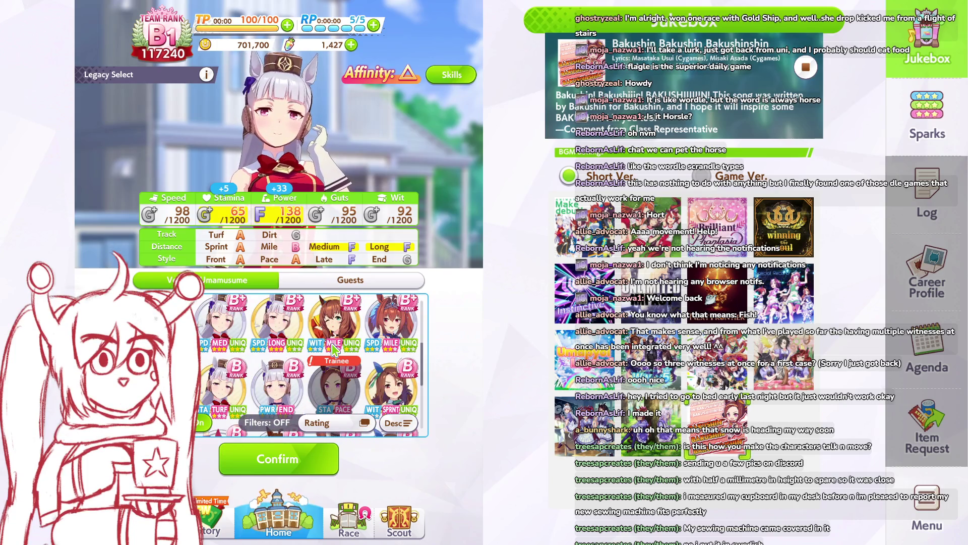
Step: Compare veteran legacies giving +21 Speed, +12 Speed with Mile A, and another Gold Ship
click(236, 335)
scroll(224, 366, up, 2)
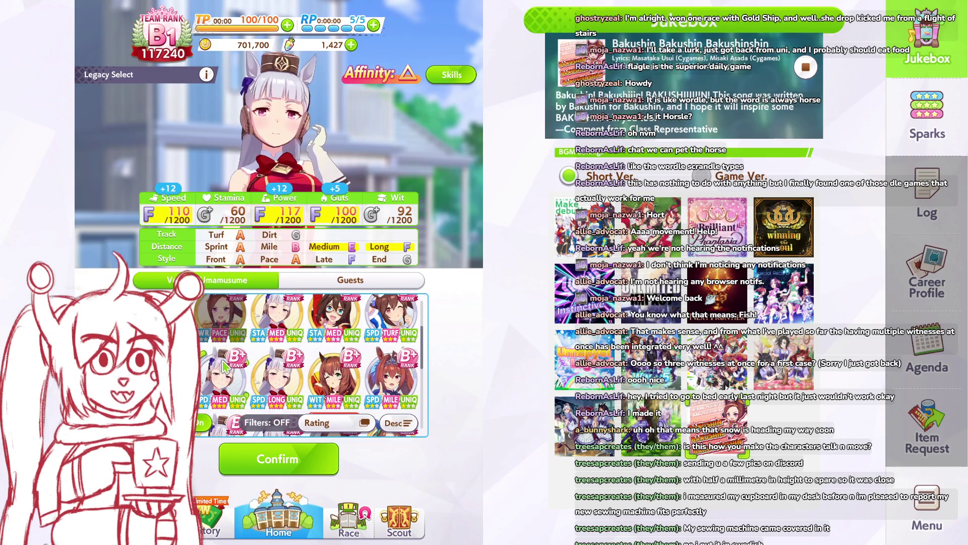
scroll(227, 353, up, 2)
click(280, 335)
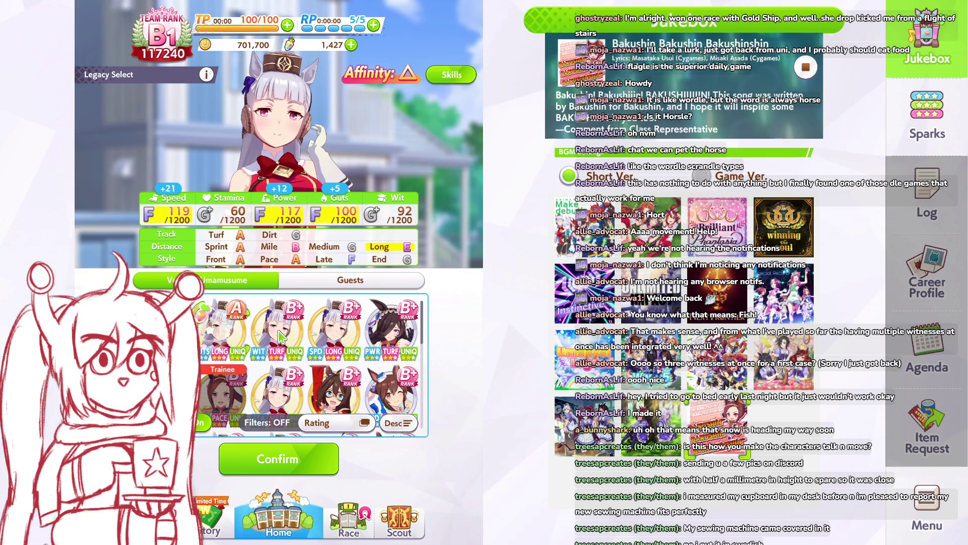
click(331, 333)
click(317, 333)
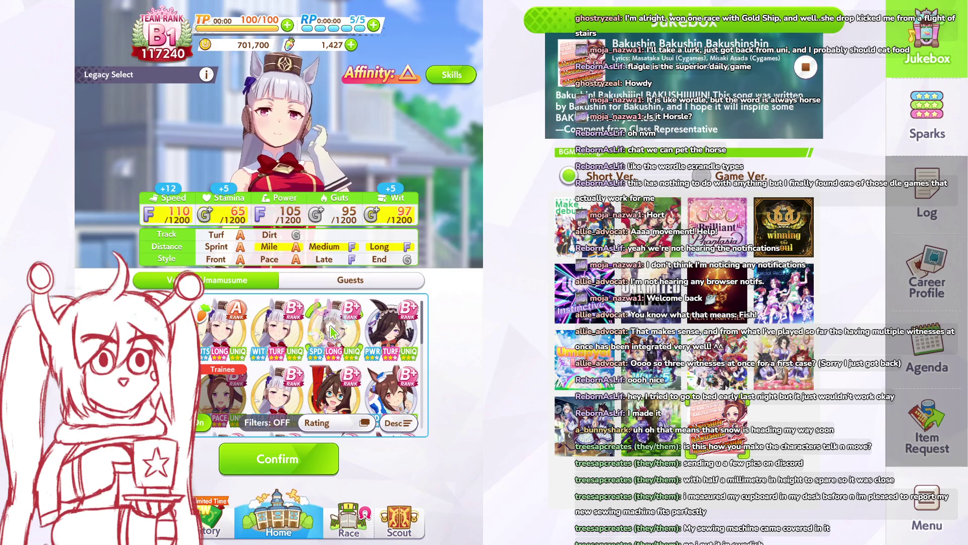
click(280, 335)
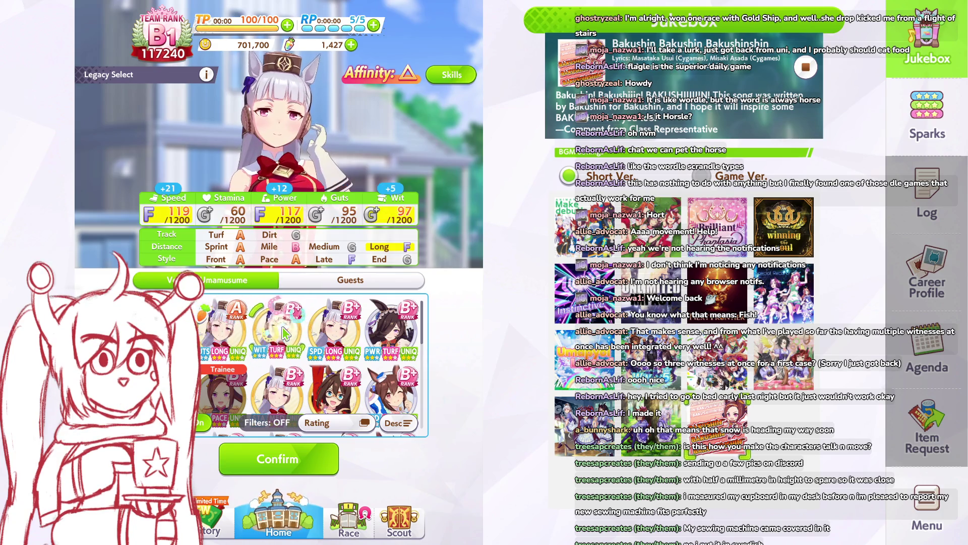
click(393, 330)
scroll(303, 353, down, 1)
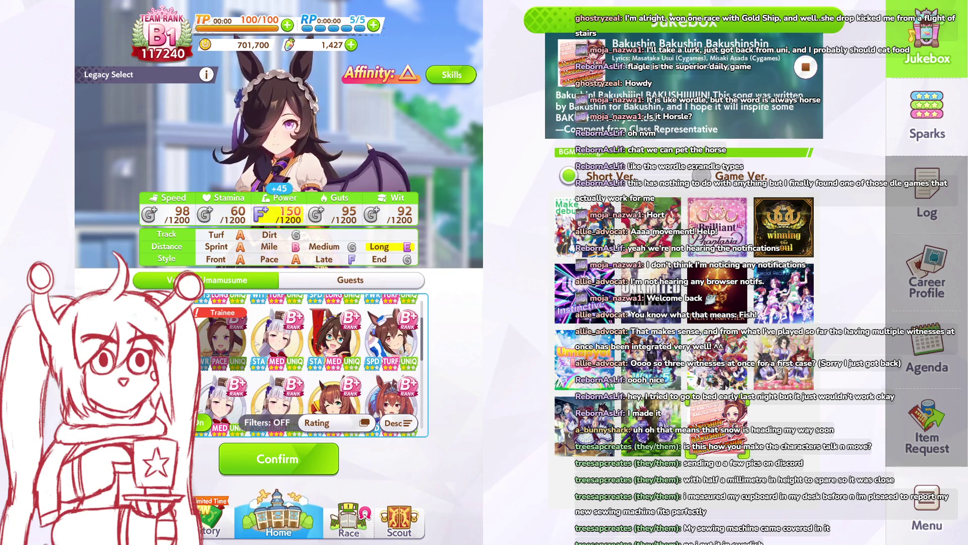
Step: Preview the brown-haired veterans' legacies and revisit a Gold Ship legacy
click(296, 348)
click(337, 347)
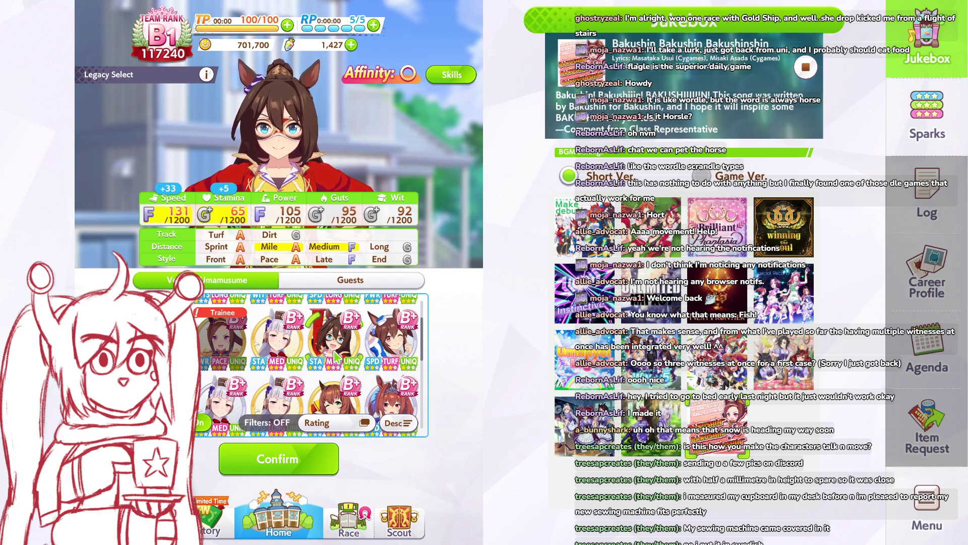
scroll(335, 356, down, 2)
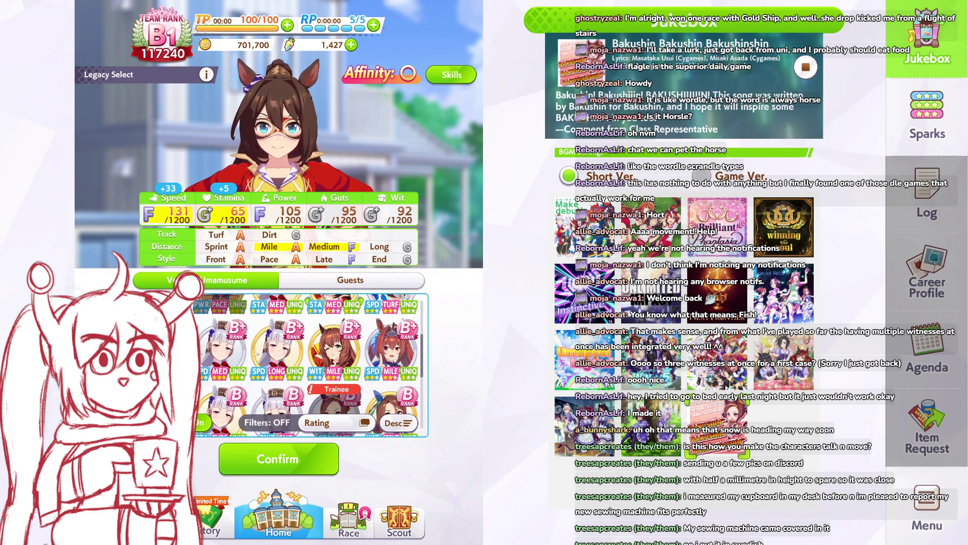
click(313, 348)
click(384, 351)
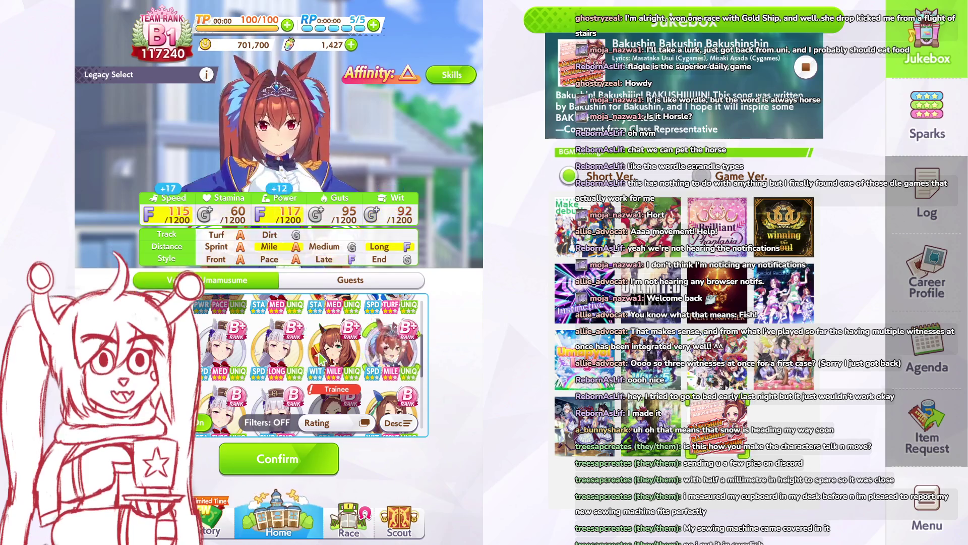
scroll(342, 352, down, 2)
click(294, 339)
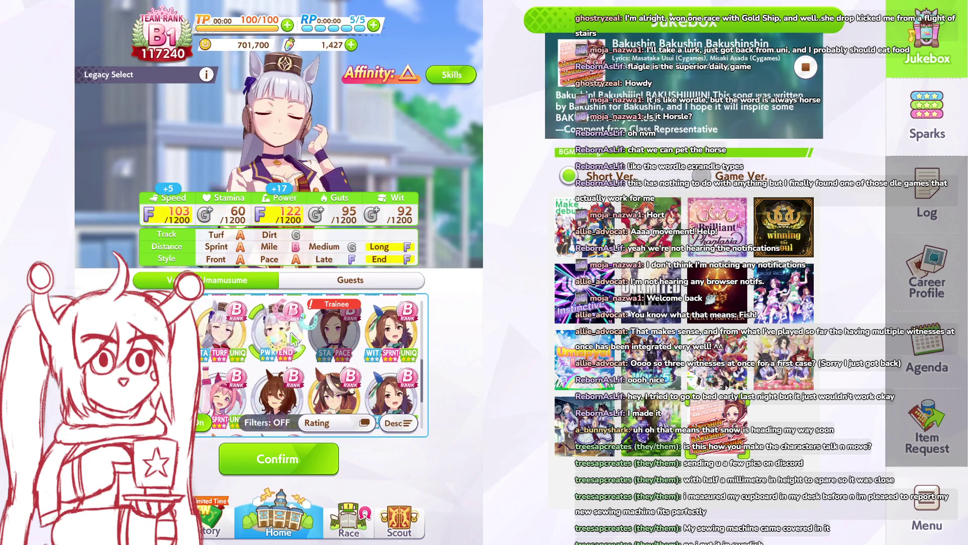
click(391, 332)
scroll(307, 353, down, 1)
click(217, 329)
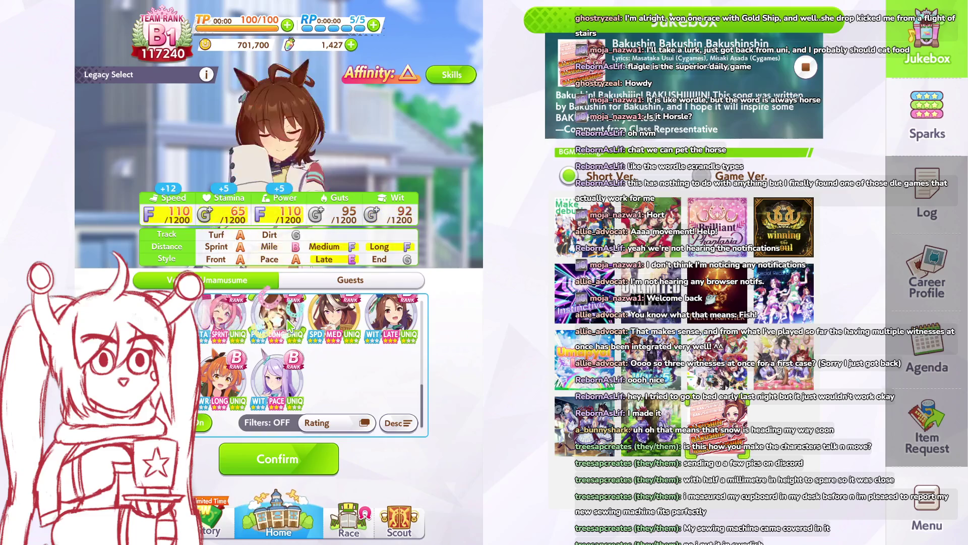
click(398, 318)
Step: Confirm the glasses-wearing veteran (+33 Speed, +5 Stamina, Mile A) as Legacy 1
click(222, 375)
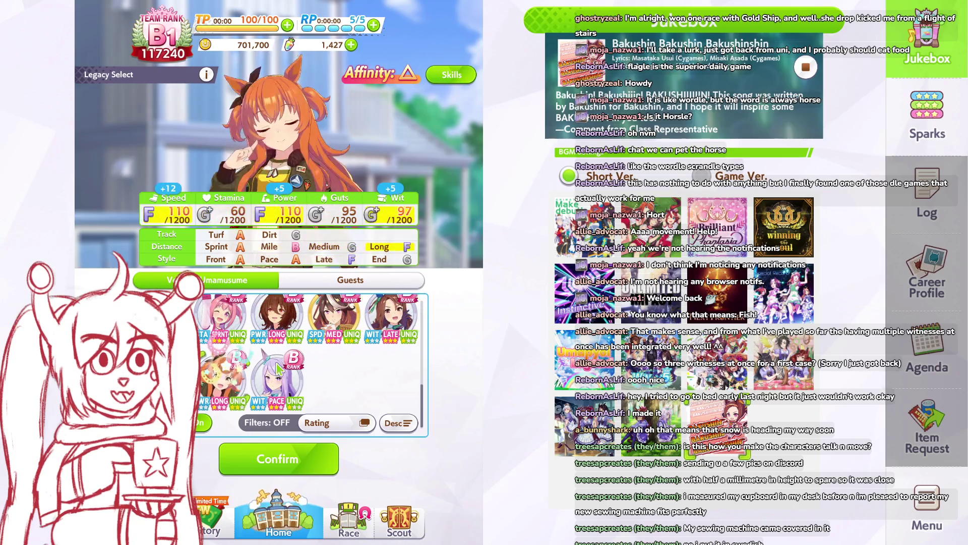
click(278, 378)
scroll(308, 363, up, 5)
click(330, 361)
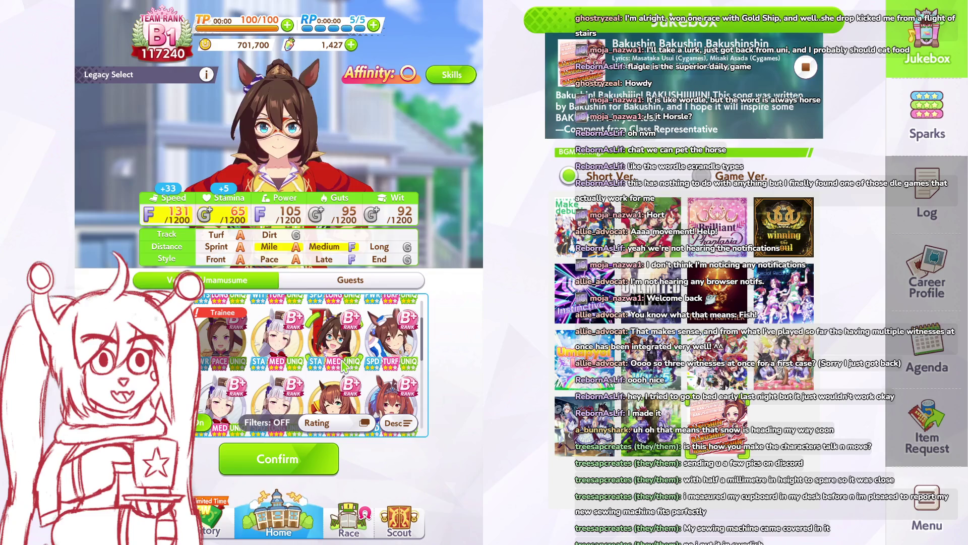
scroll(331, 364, down, 1)
click(335, 361)
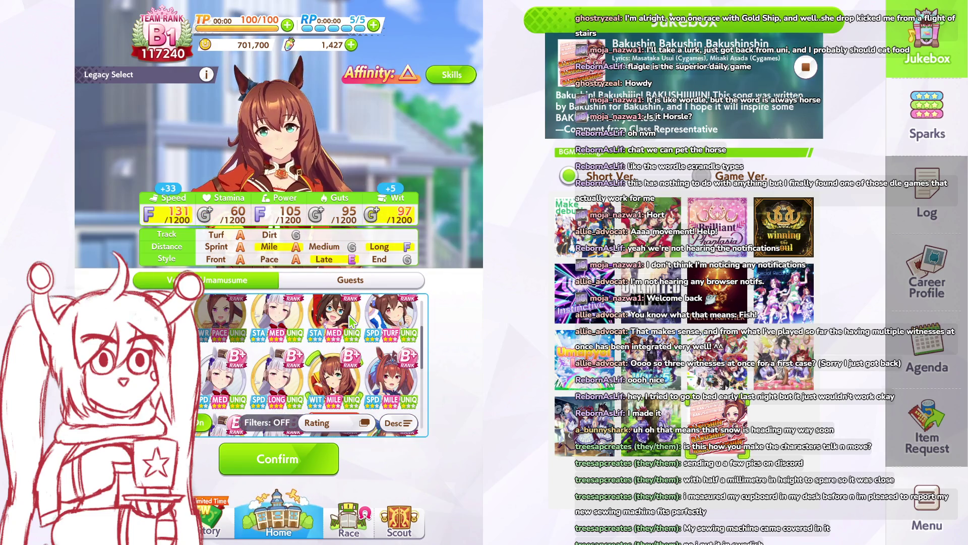
click(351, 321)
scroll(348, 343, up, 1)
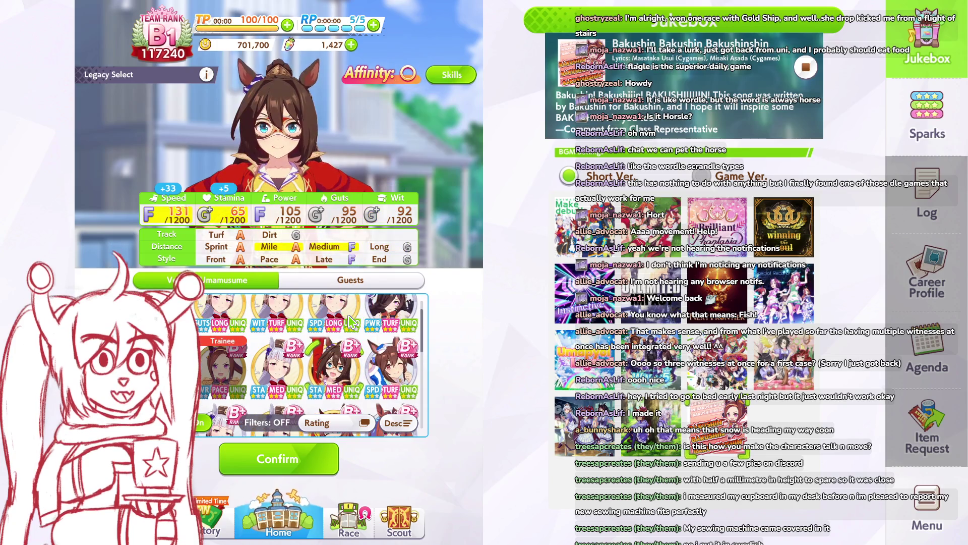
click(276, 469)
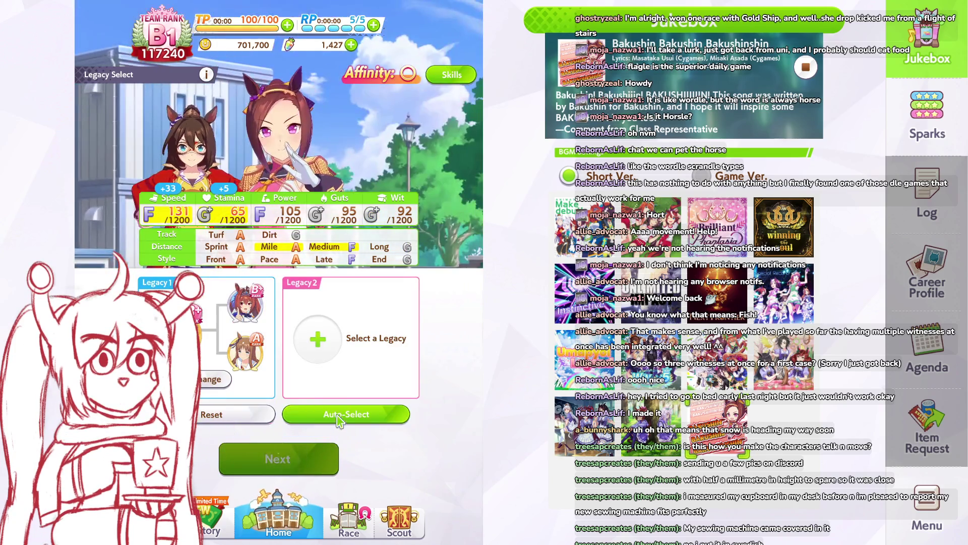
Step: Show borrowable guest legacies for Legacy 2 and apply display settings without a filter
click(317, 339)
click(343, 282)
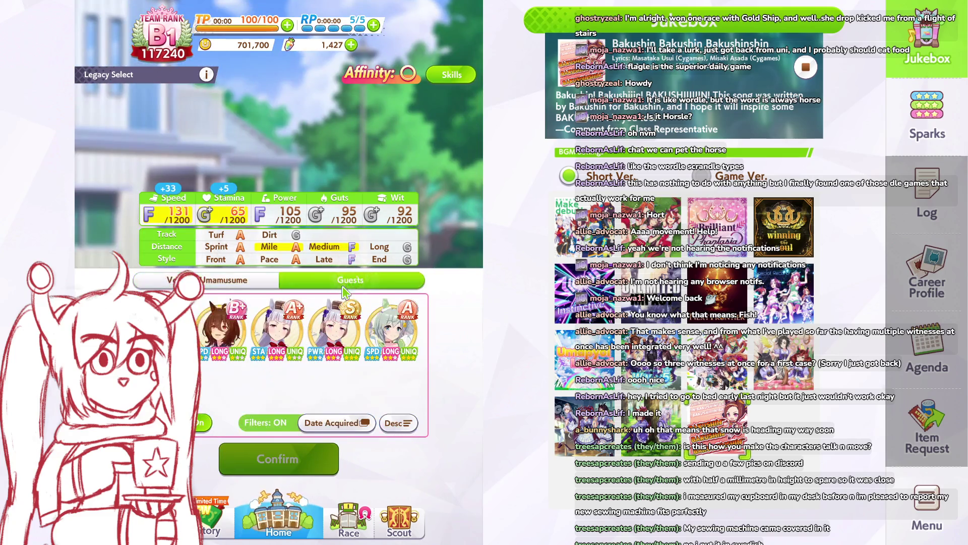
click(347, 424)
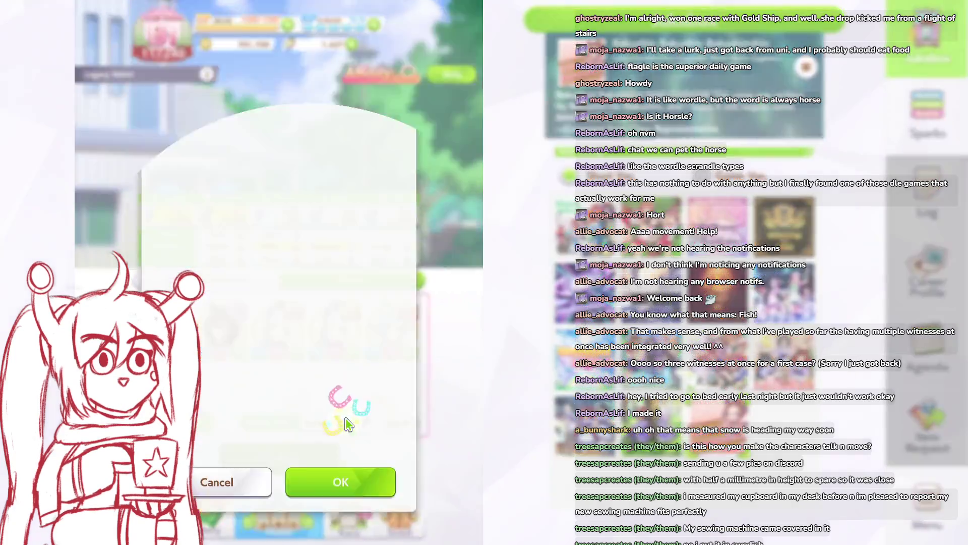
click(350, 58)
click(353, 503)
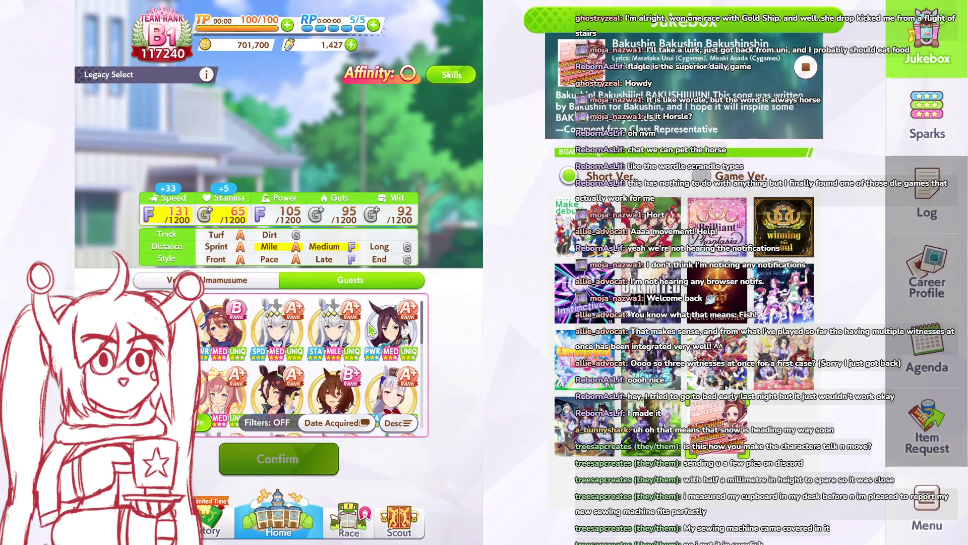
Step: Browse the guest list, then reopen Display Settings on the spark Filter options
scroll(375, 324, down, 1)
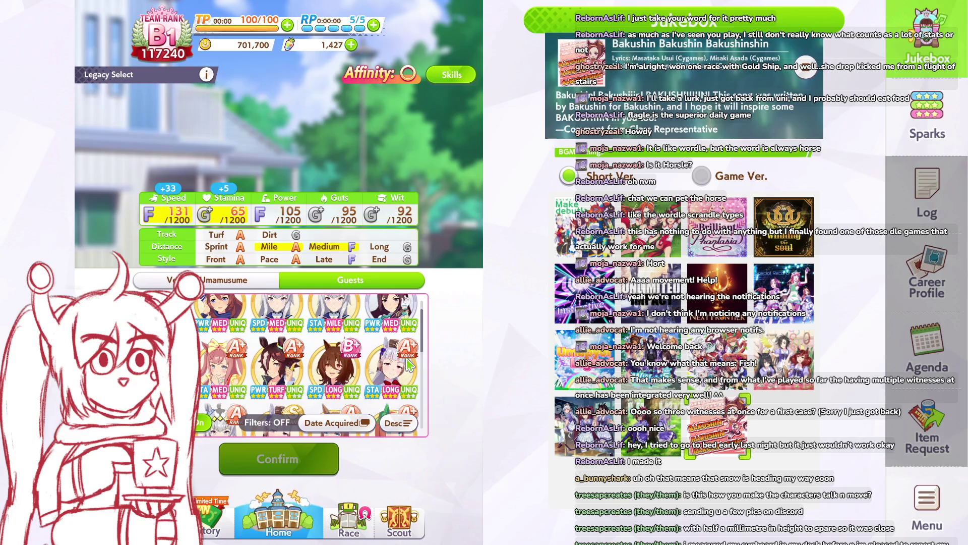
scroll(408, 364, down, 3)
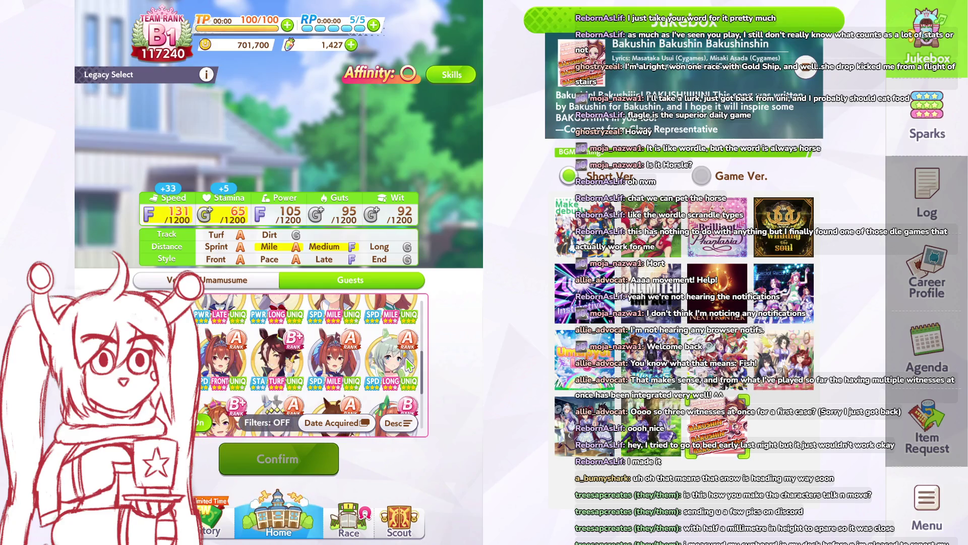
scroll(408, 364, up, 1)
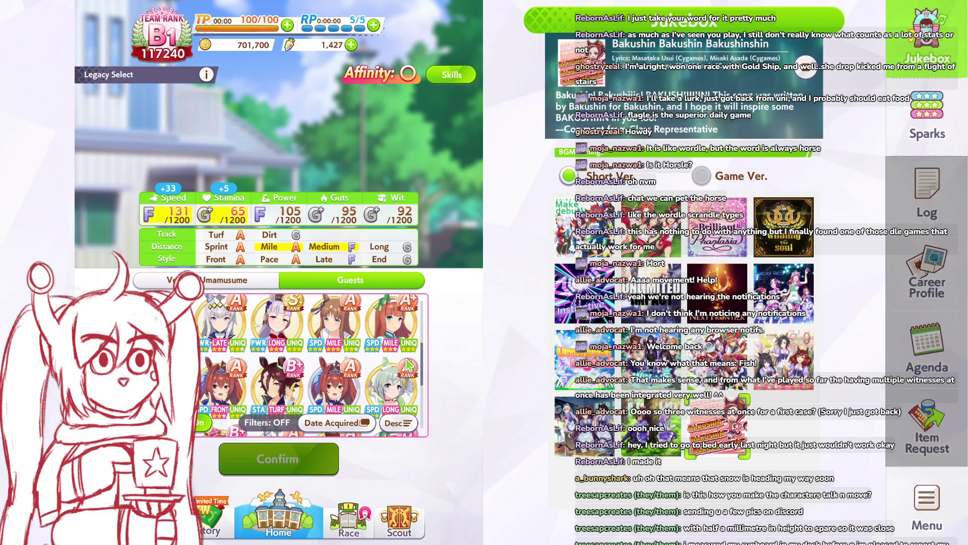
click(363, 426)
click(315, 70)
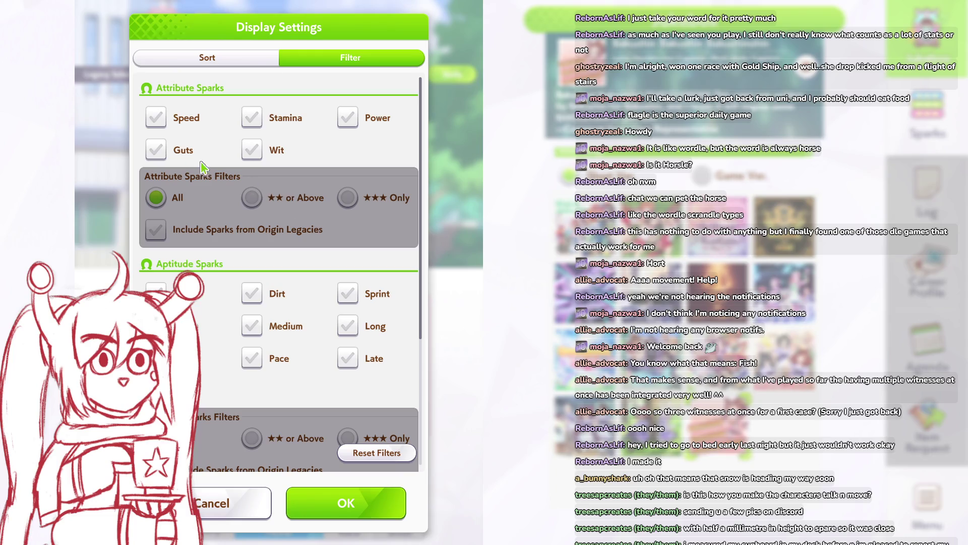
Step: Filter guests to Speed sparks and compare the Daiwa Scarlet and grey-haired guests
click(156, 118)
click(359, 516)
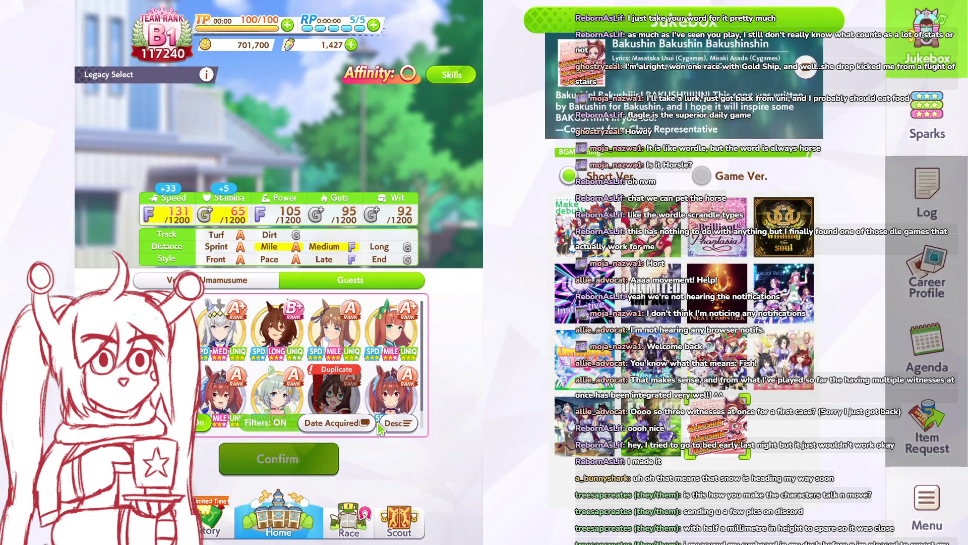
scroll(414, 343, down, 1)
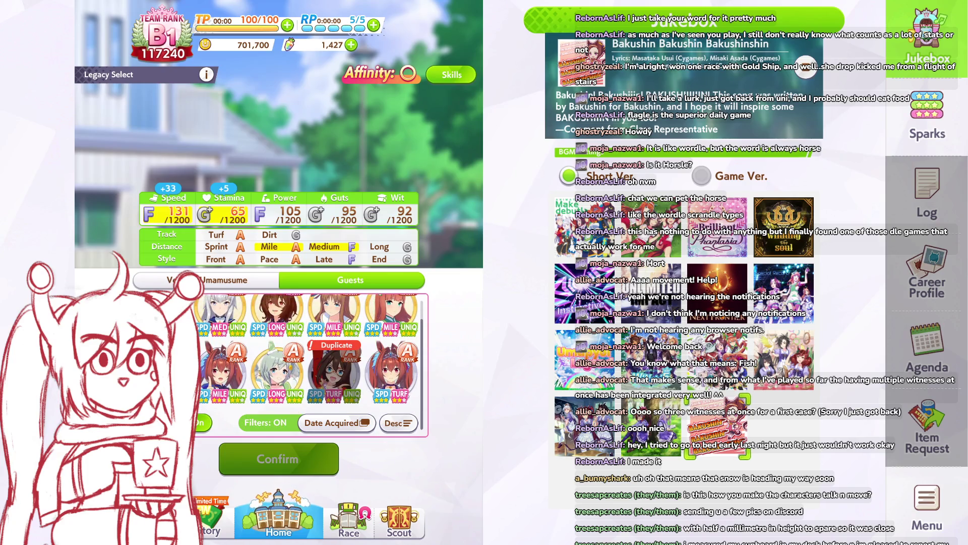
click(391, 374)
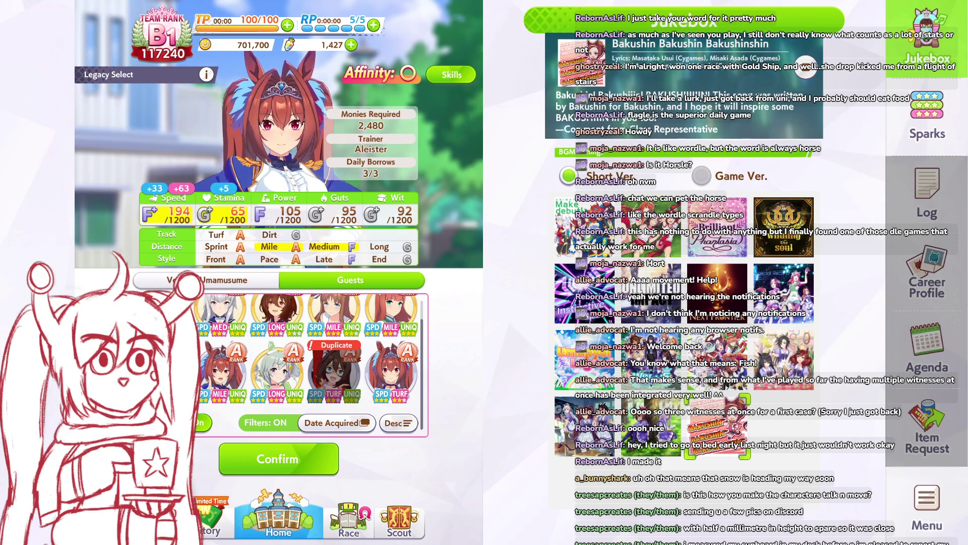
click(222, 371)
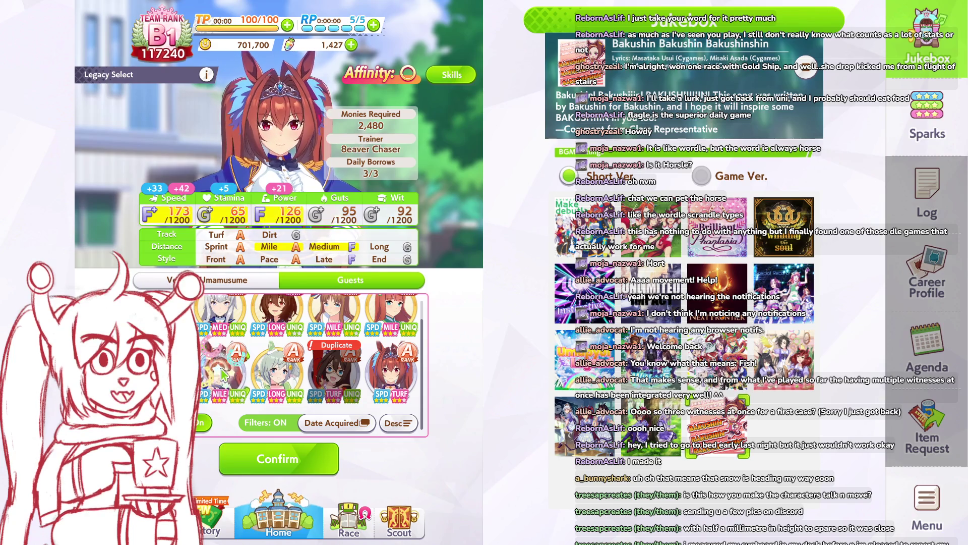
click(222, 372)
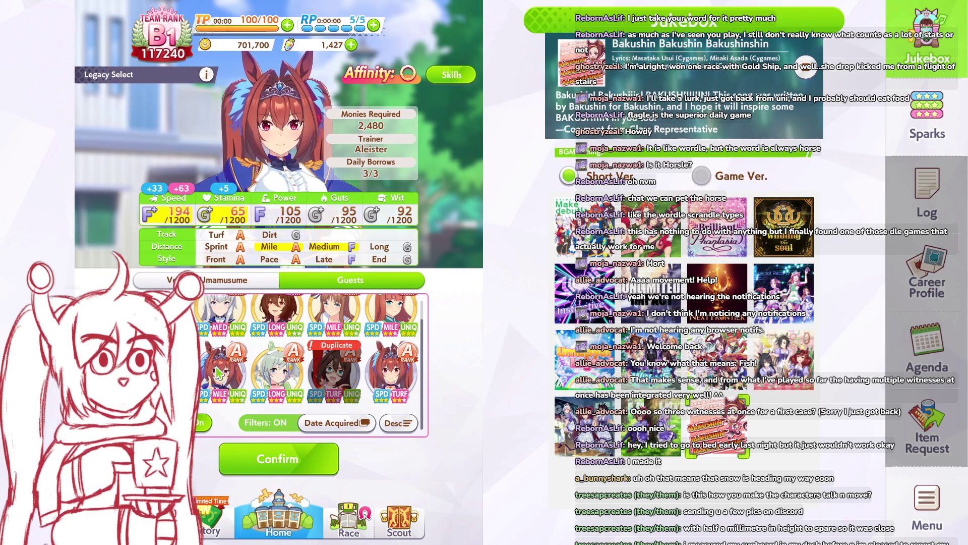
Step: Compare the silver-haired and brown-haired long-distance guest legacies
scroll(225, 367, up, 1)
click(222, 331)
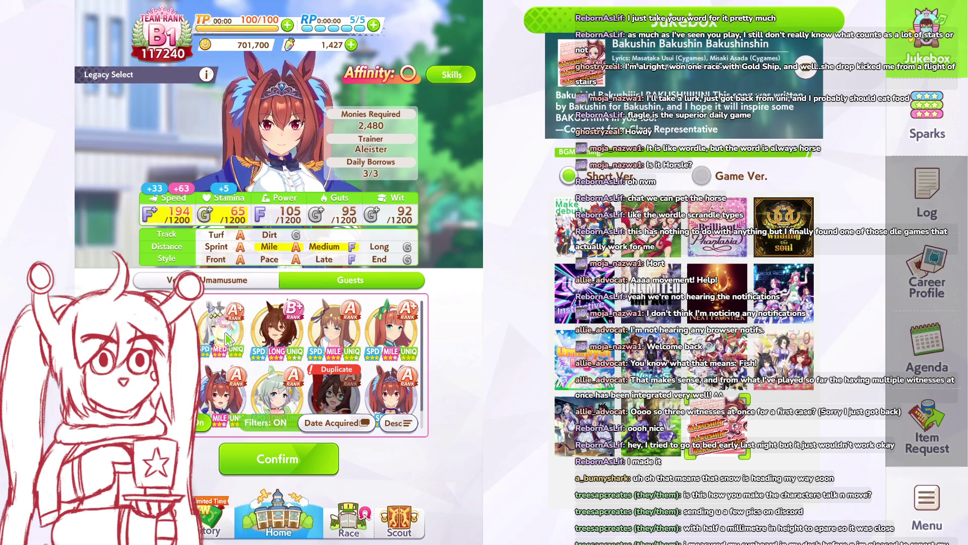
scroll(252, 337, up, 2)
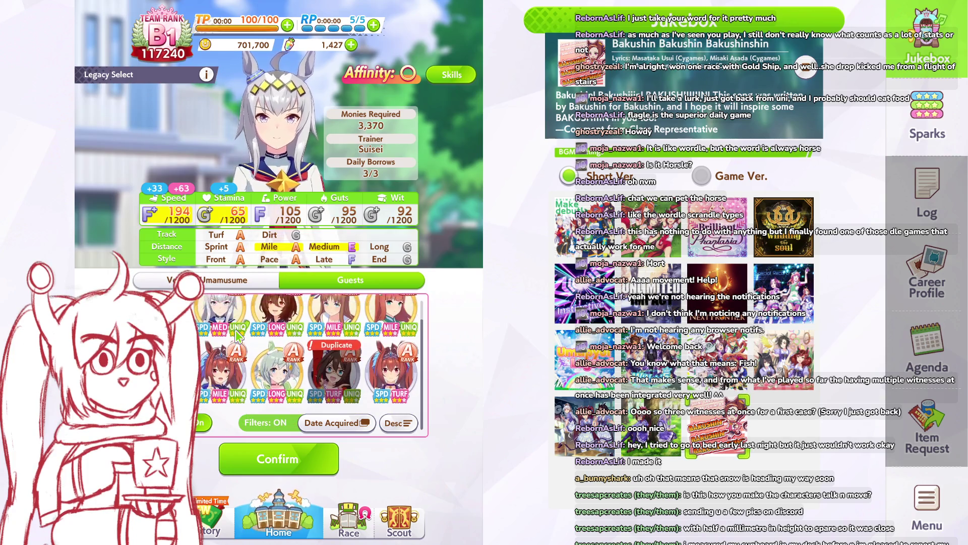
click(279, 329)
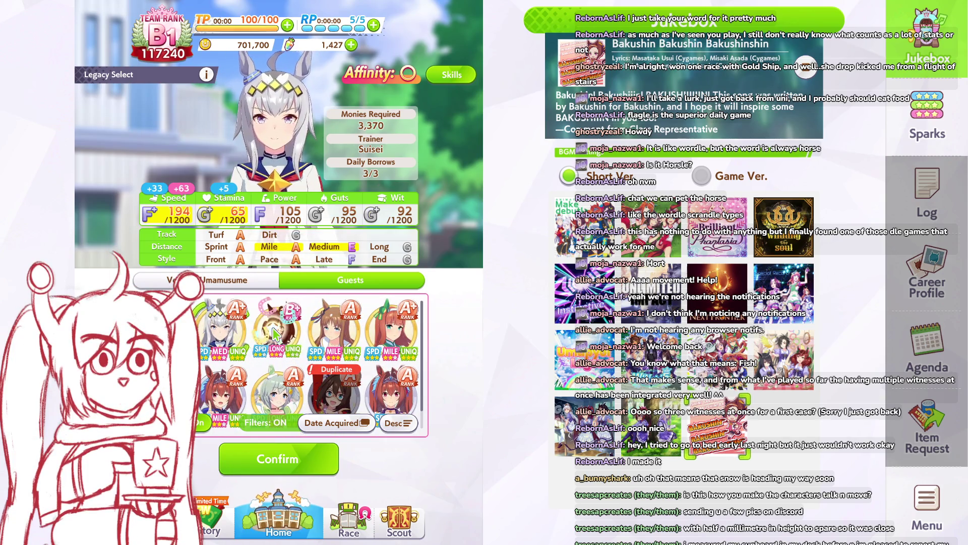
click(218, 335)
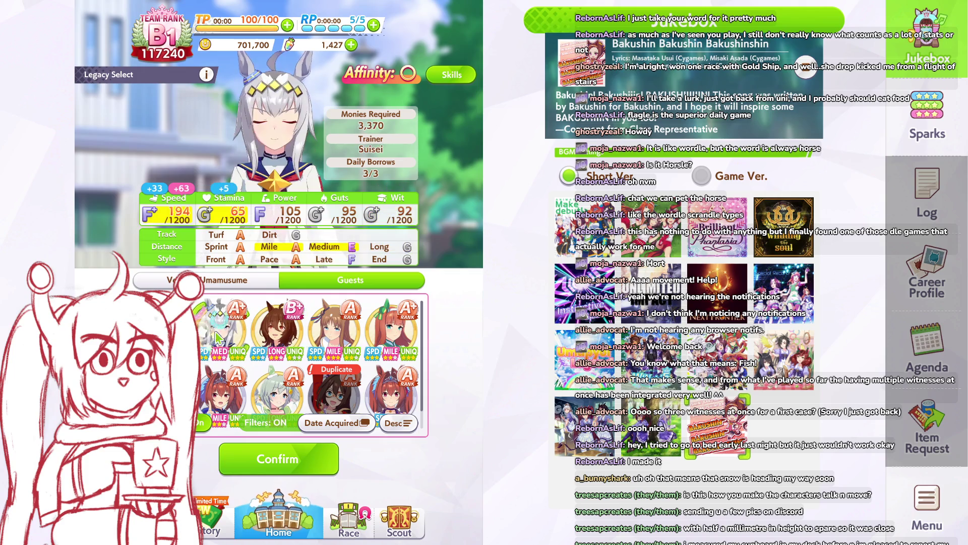
click(265, 337)
click(229, 340)
click(278, 336)
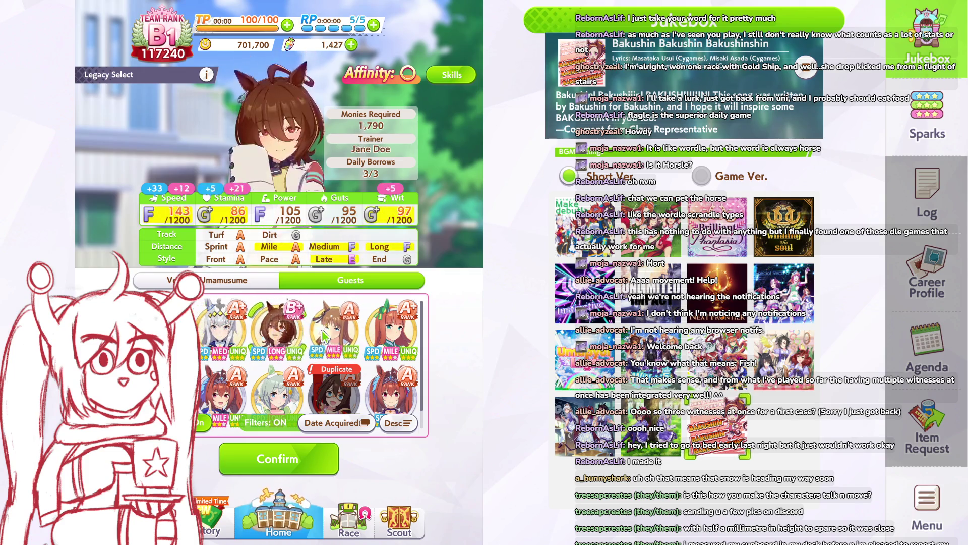
Step: Preview the orange-haired and red-haired guest legacies and other remaining guests
click(323, 336)
click(391, 331)
scroll(353, 363, down, 1)
click(391, 373)
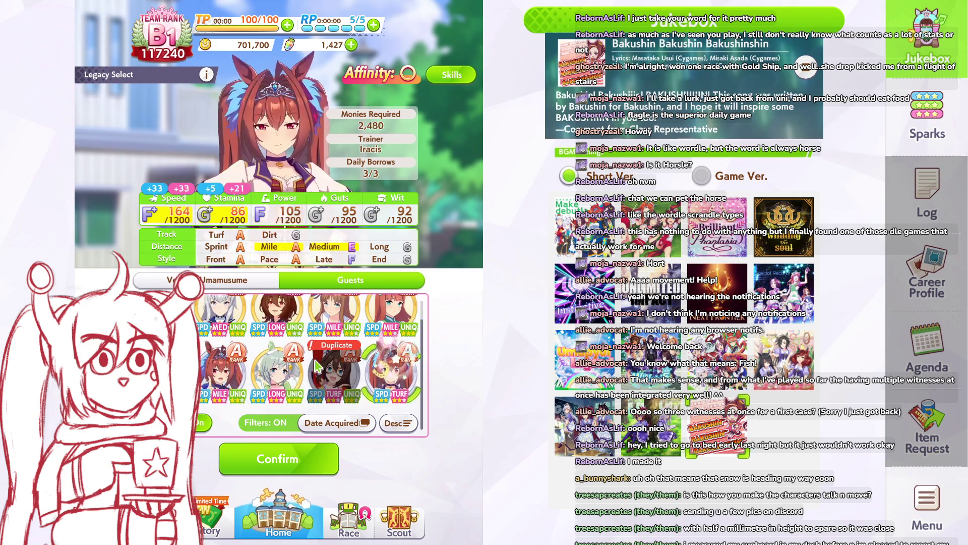
click(278, 373)
click(222, 373)
scroll(217, 363, up, 1)
Step: Borrow the silver-haired guest for 3,370 monies, raising Speed to 194
click(213, 351)
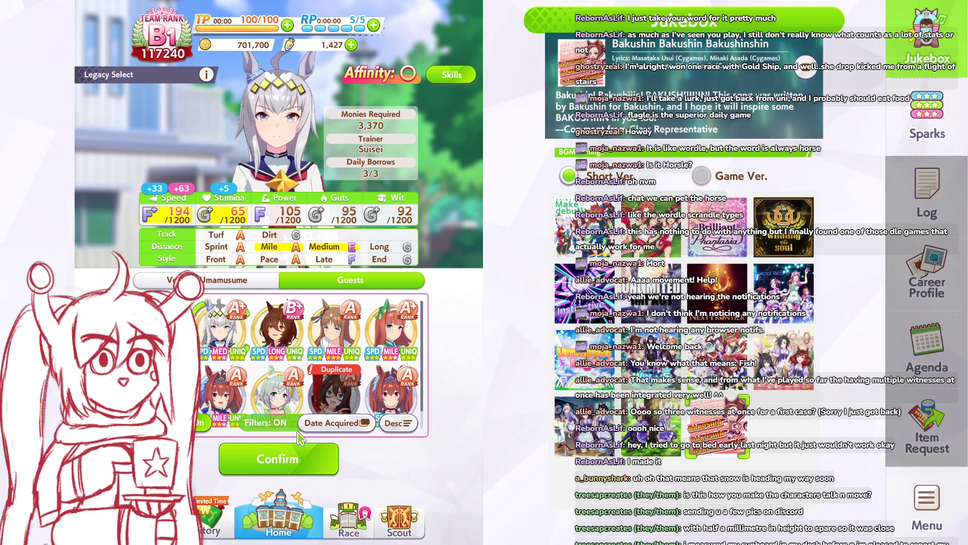
click(298, 454)
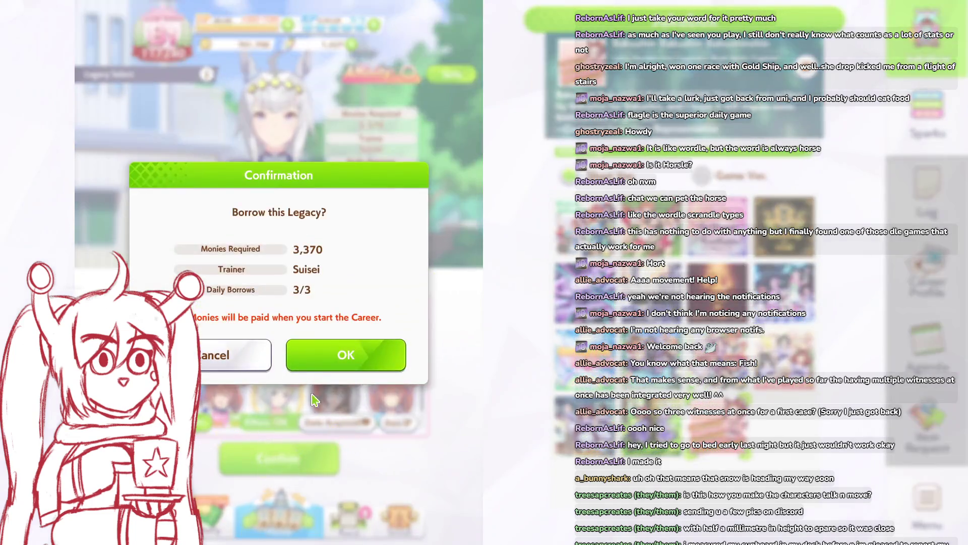
click(343, 359)
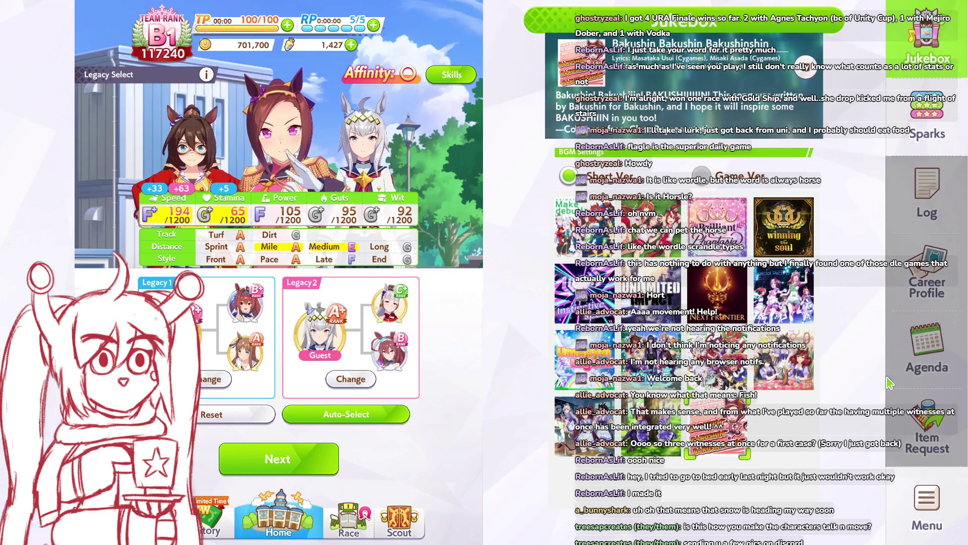
click(928, 512)
click(774, 164)
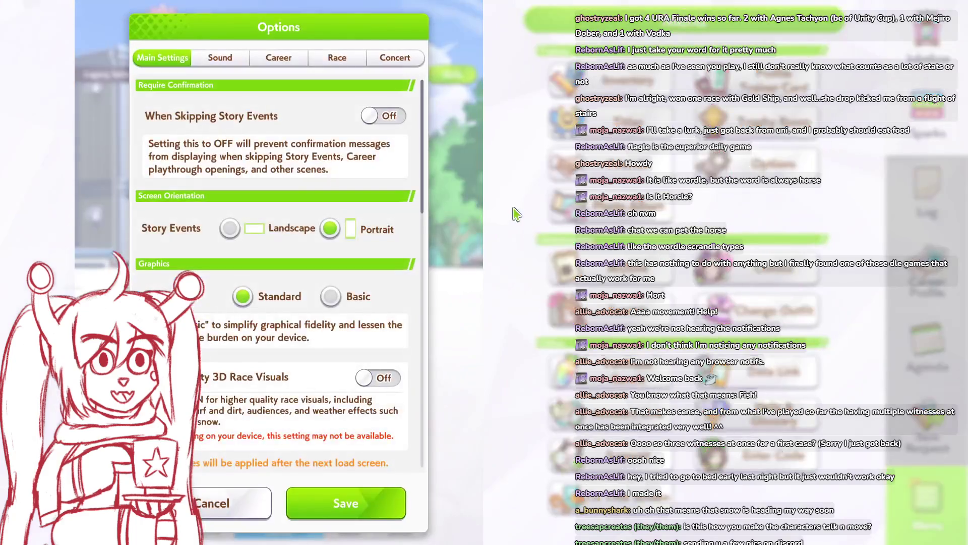
click(222, 57)
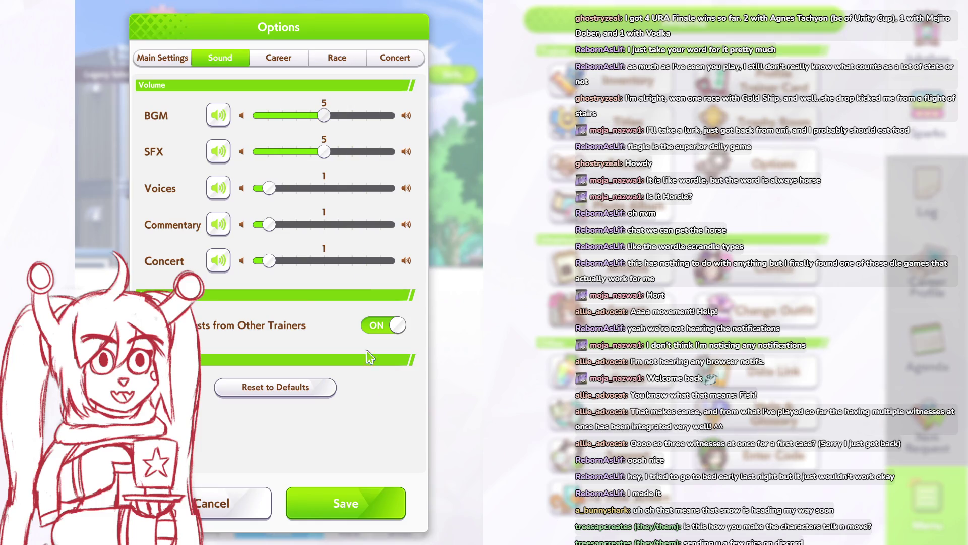
click(348, 503)
click(277, 353)
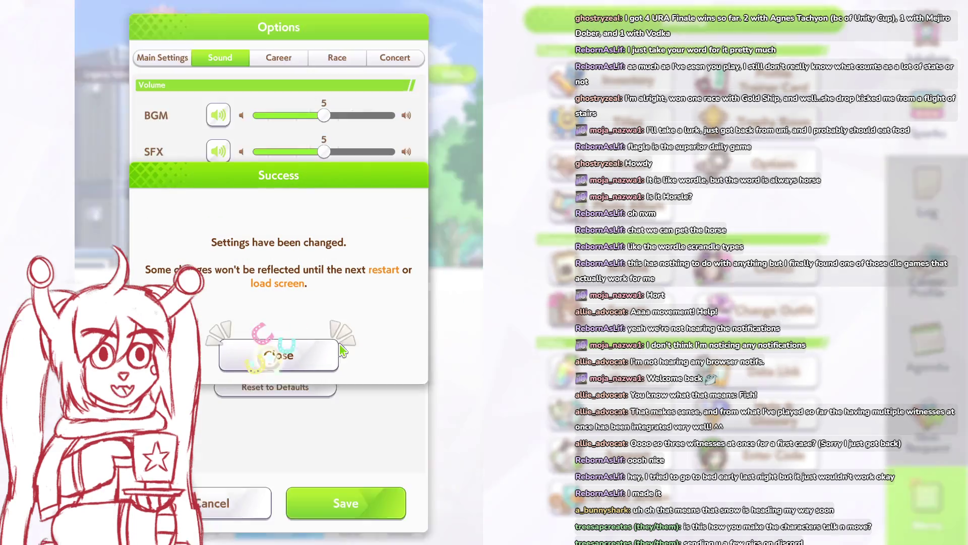
click(926, 43)
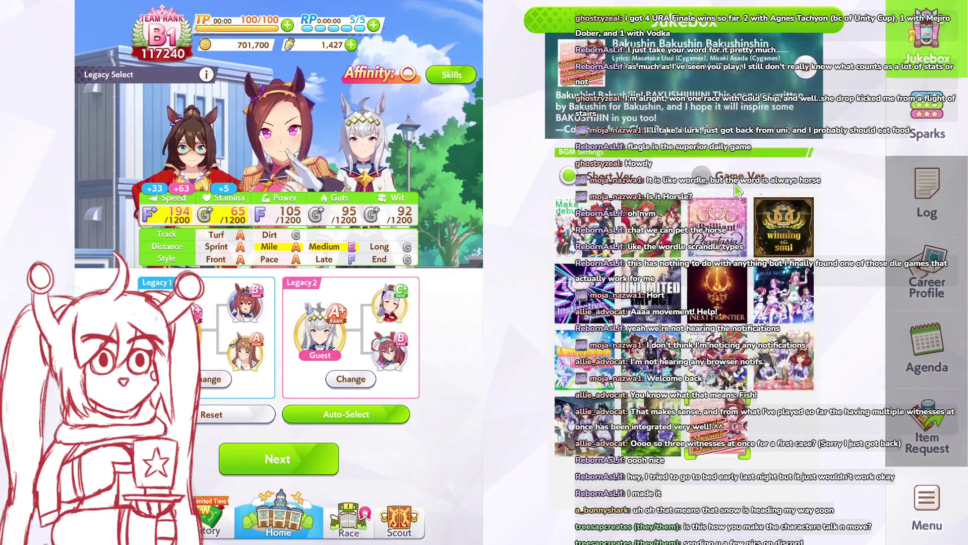
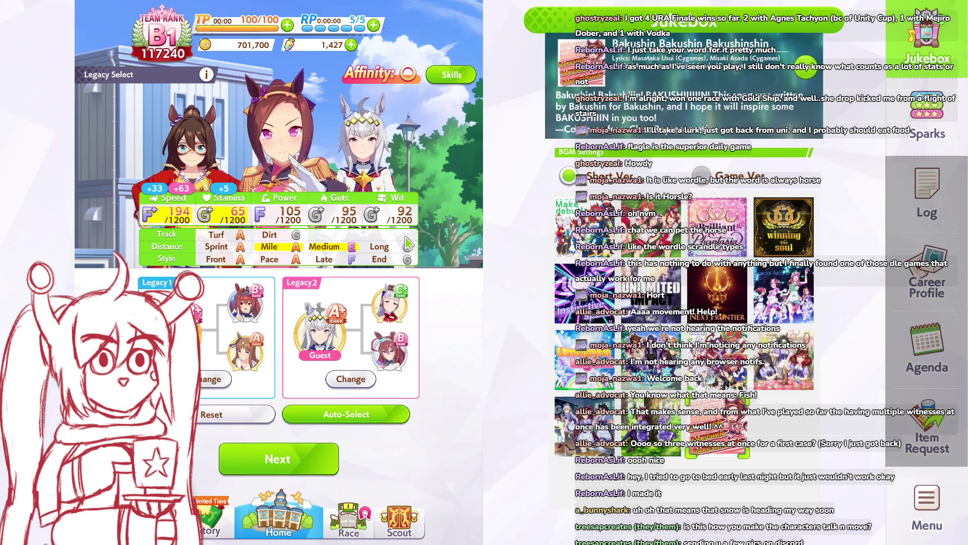
Step: Continue to support formation and page through the saved support decks to the empty Deck 7
click(290, 456)
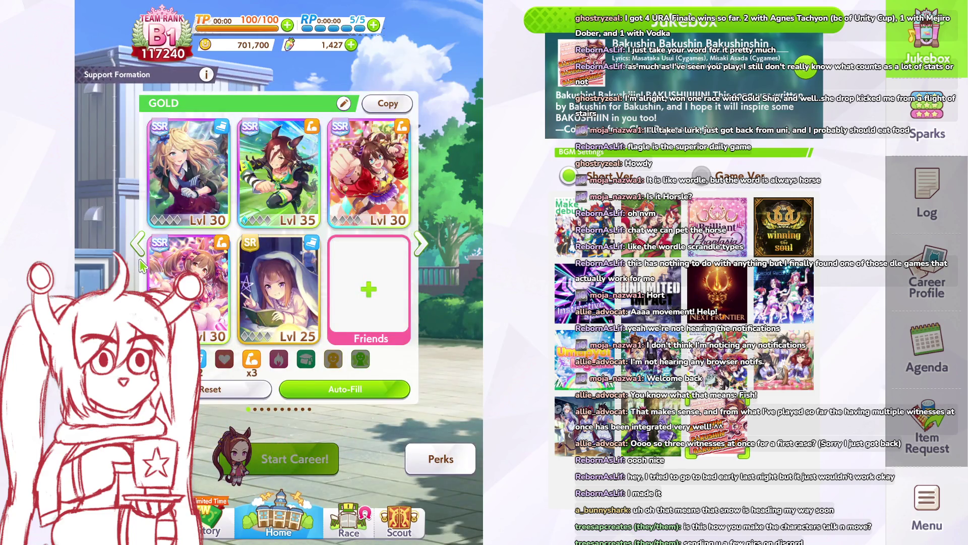
click(416, 244)
click(418, 246)
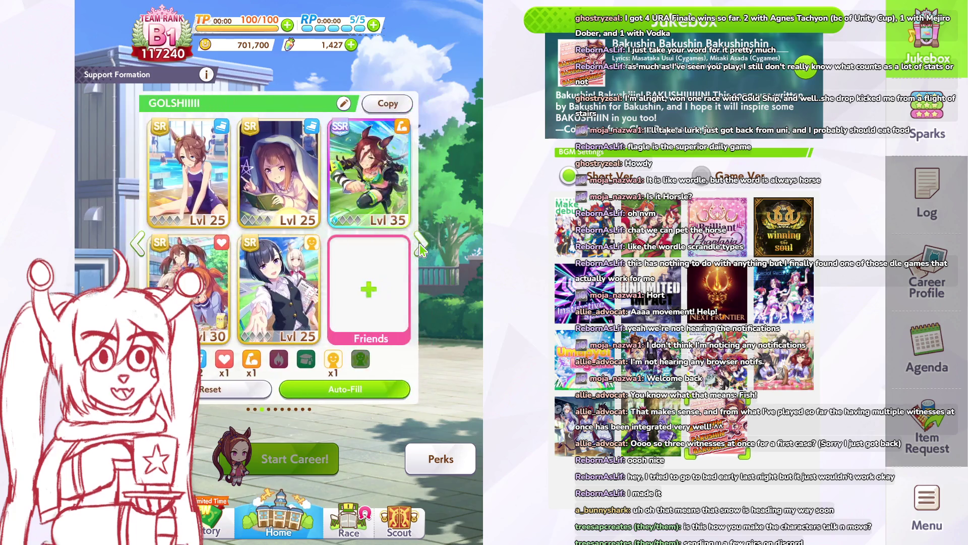
click(418, 246)
click(420, 247)
click(420, 247)
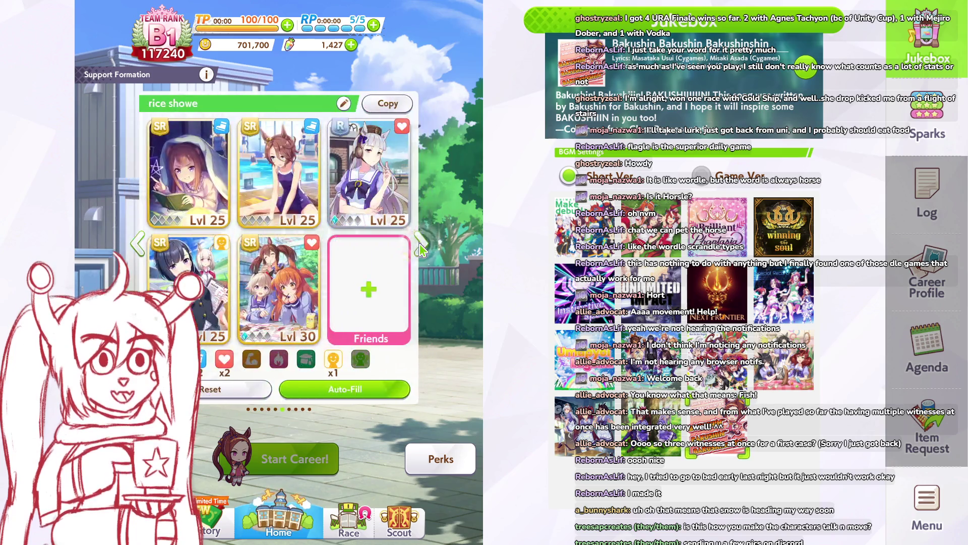
click(420, 247)
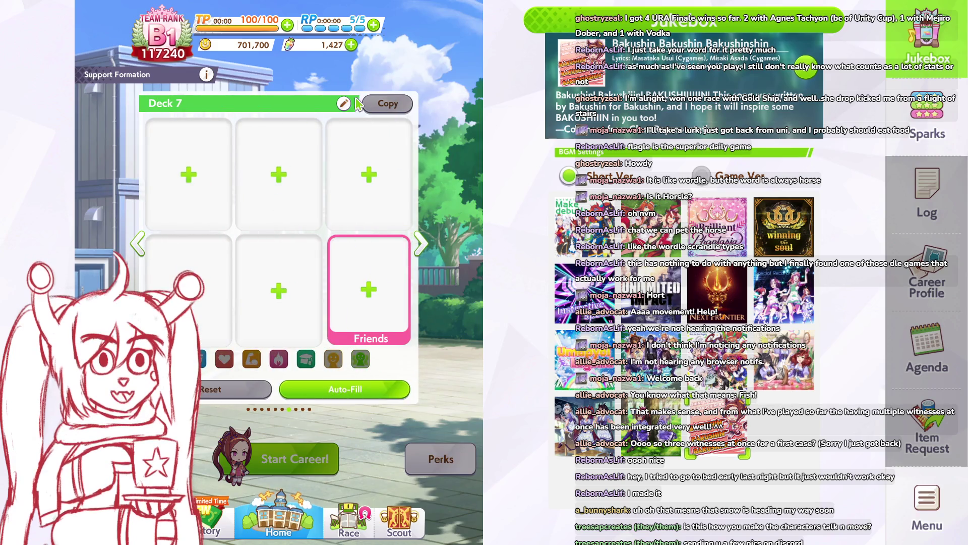
Step: Rename Deck 7 to BAKUSHIN and confirm the new name
click(344, 105)
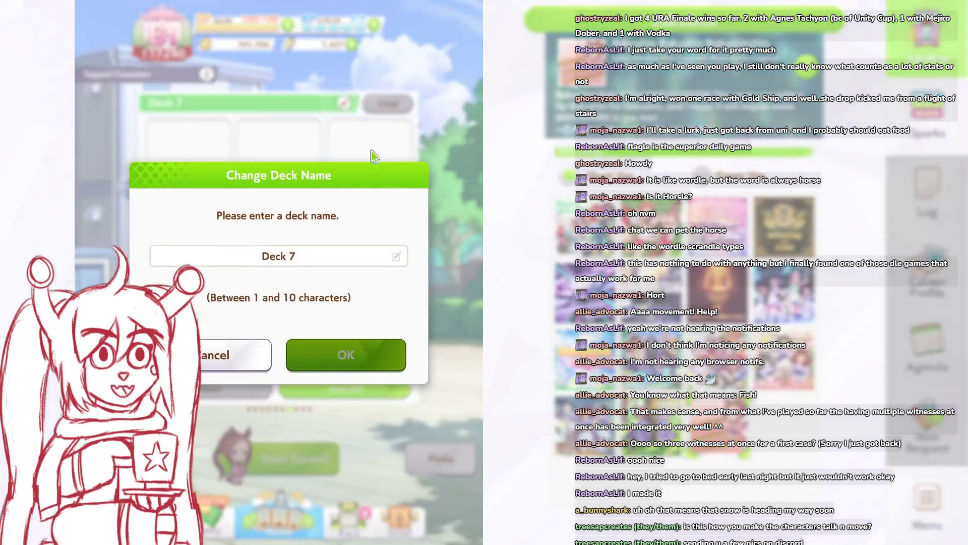
click(337, 257)
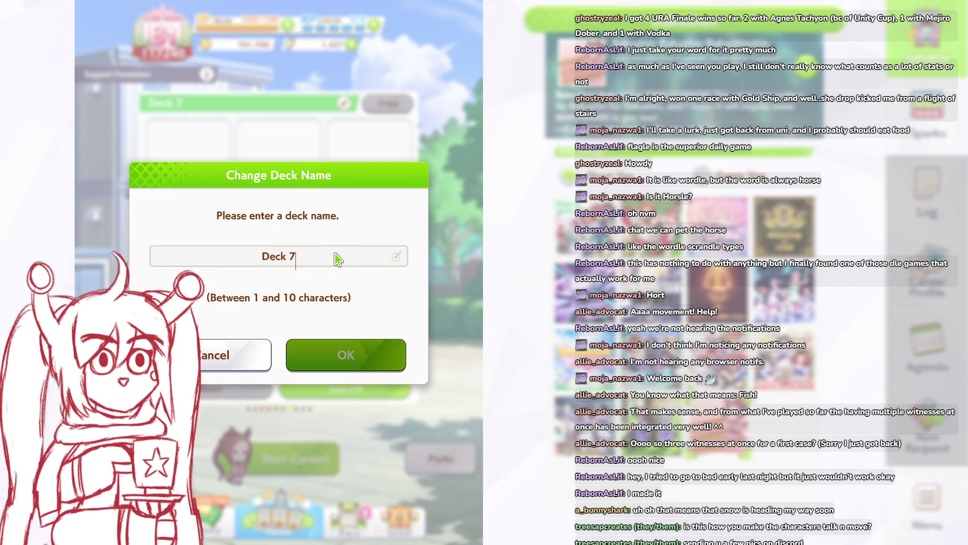
key(BackSpace)
key(BackSpace)
key(BackSpace)
text(BAKUSHIN)
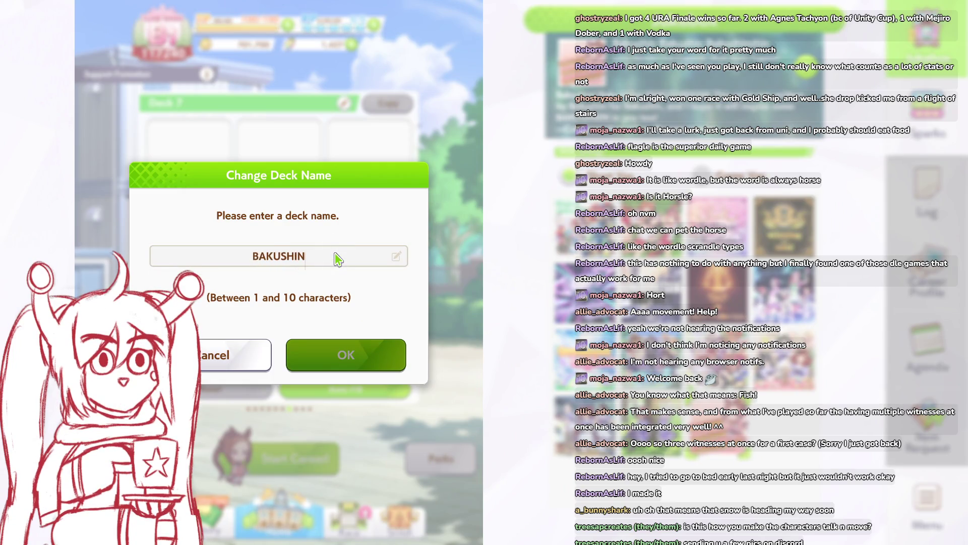
key(Return)
click(392, 345)
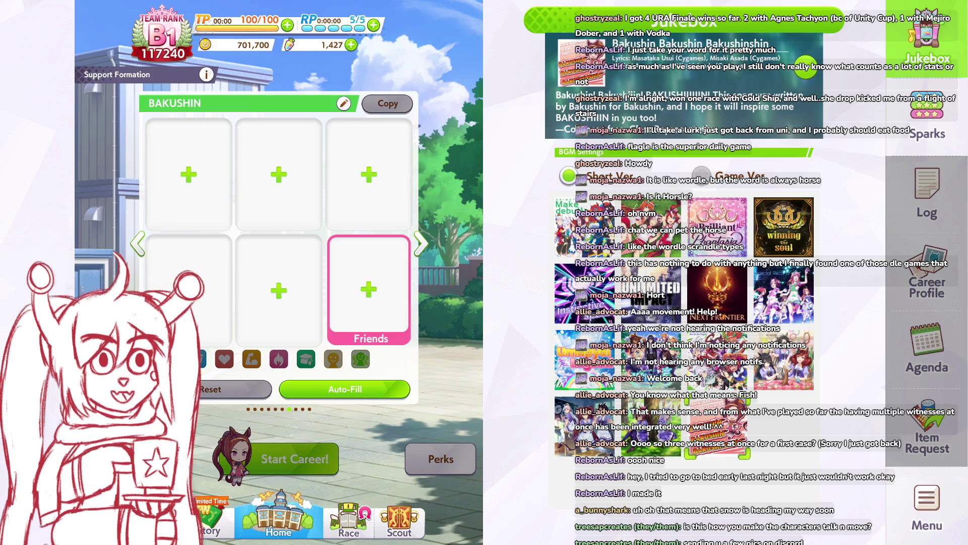
Step: Fill the support slots with an SR Lvl 25 card, the red-jacket SR card and the SSR Lvl 35 card
click(197, 207)
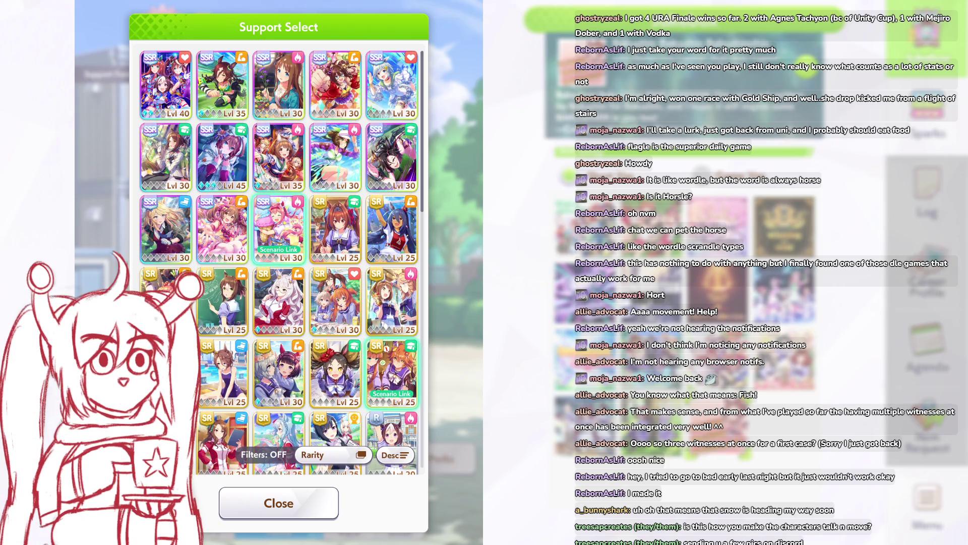
drag(263, 274, 263, 244)
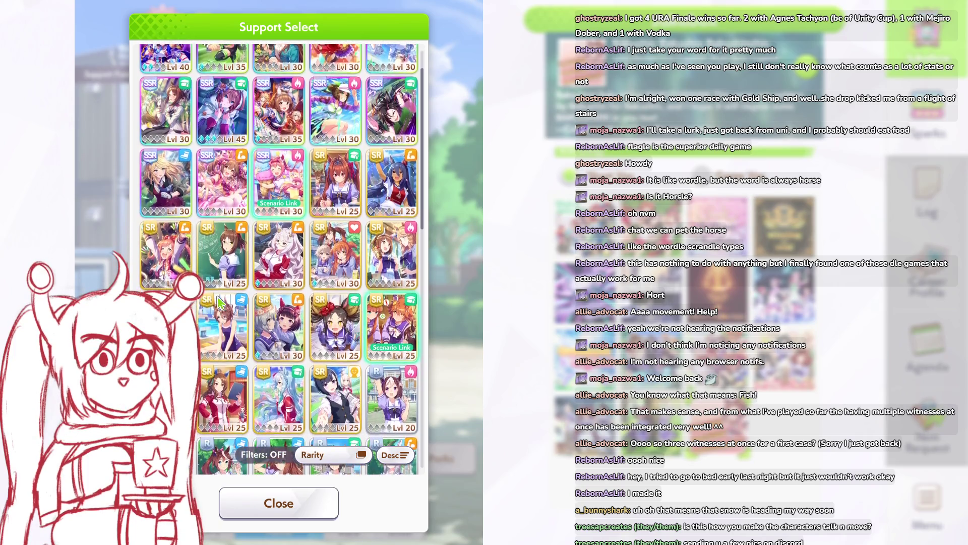
click(278, 224)
click(278, 224)
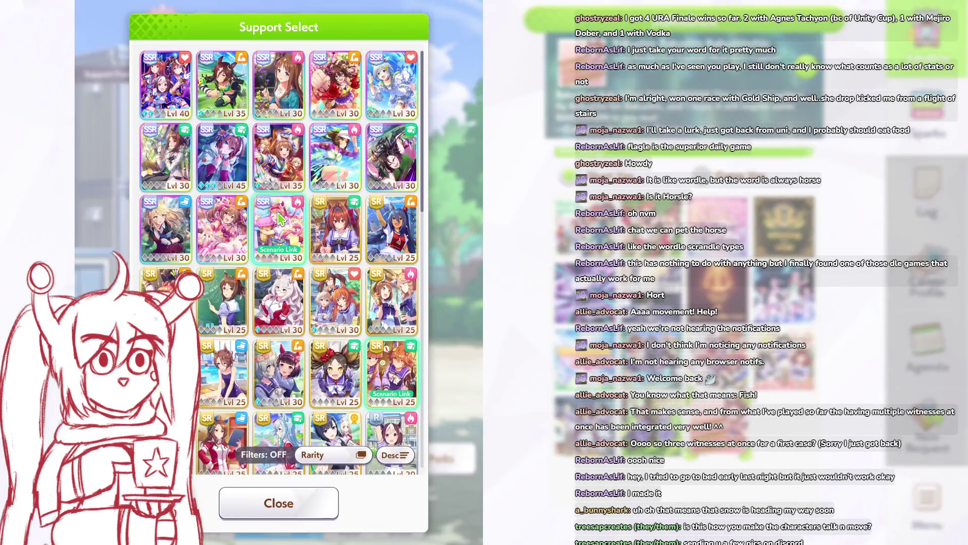
scroll(298, 280, down, 3)
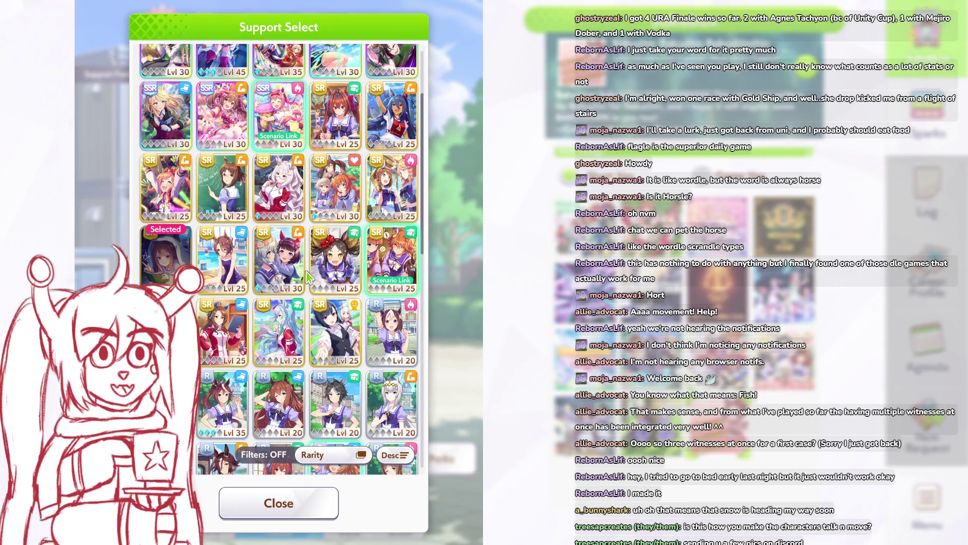
click(222, 332)
click(373, 201)
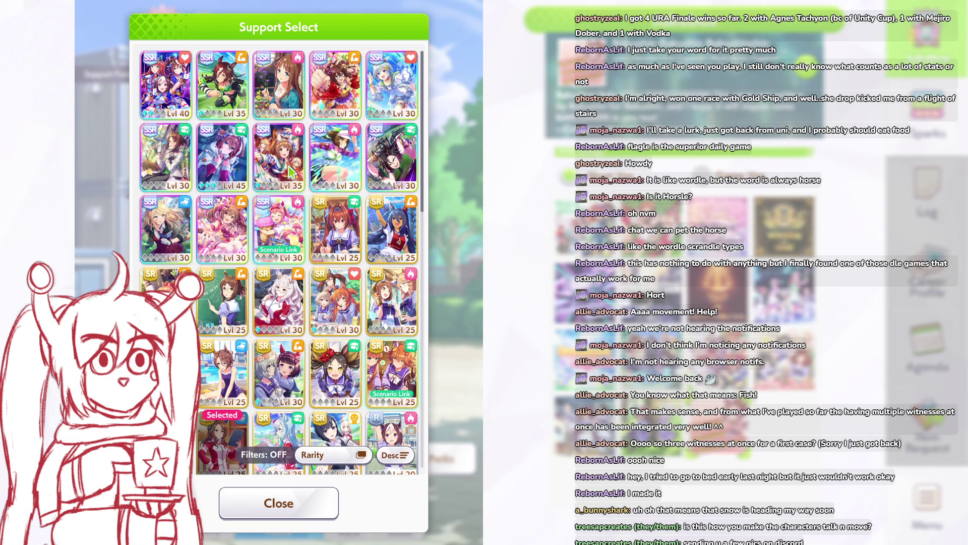
click(222, 83)
click(272, 289)
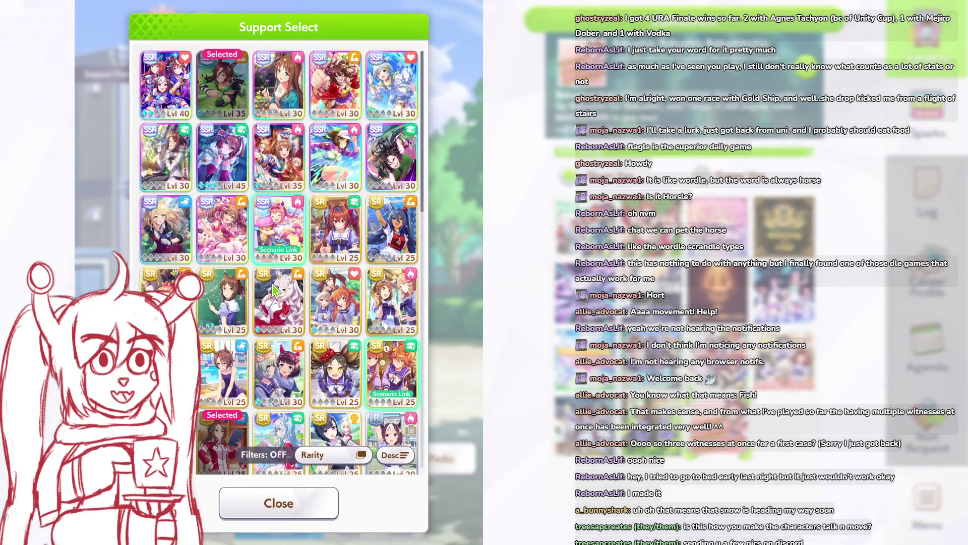
Step: Add another SR Lvl 25 card, then the swimsuit SR Lvl 25 in the fifth slot
click(403, 234)
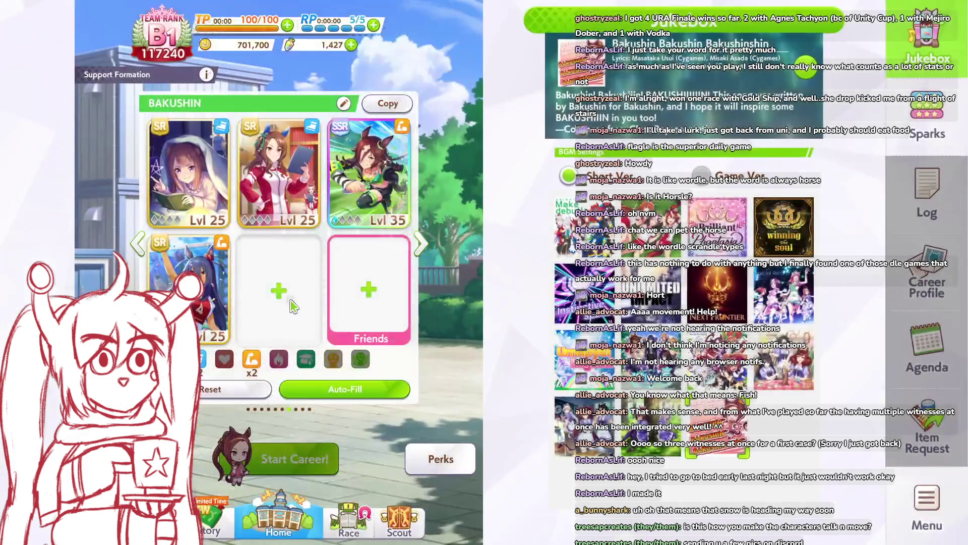
click(283, 301)
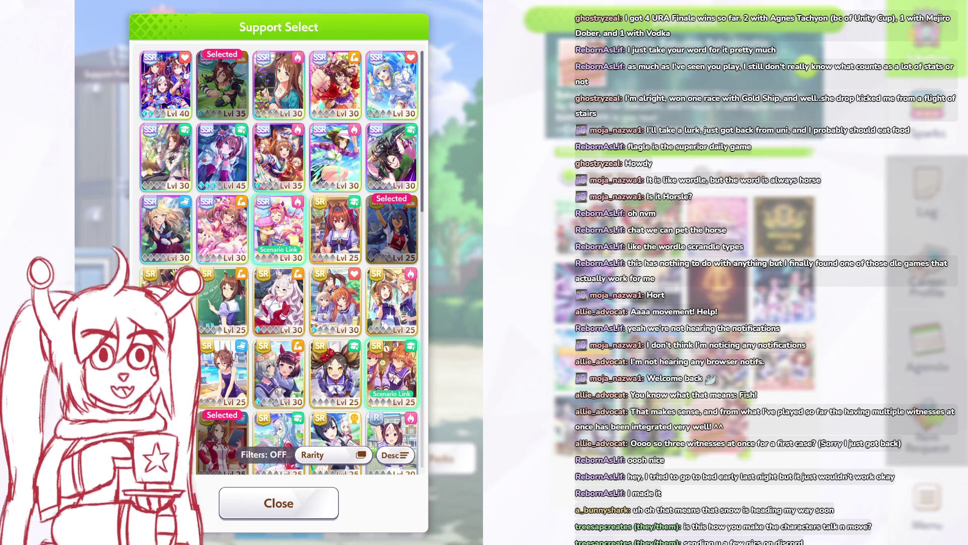
key(Escape)
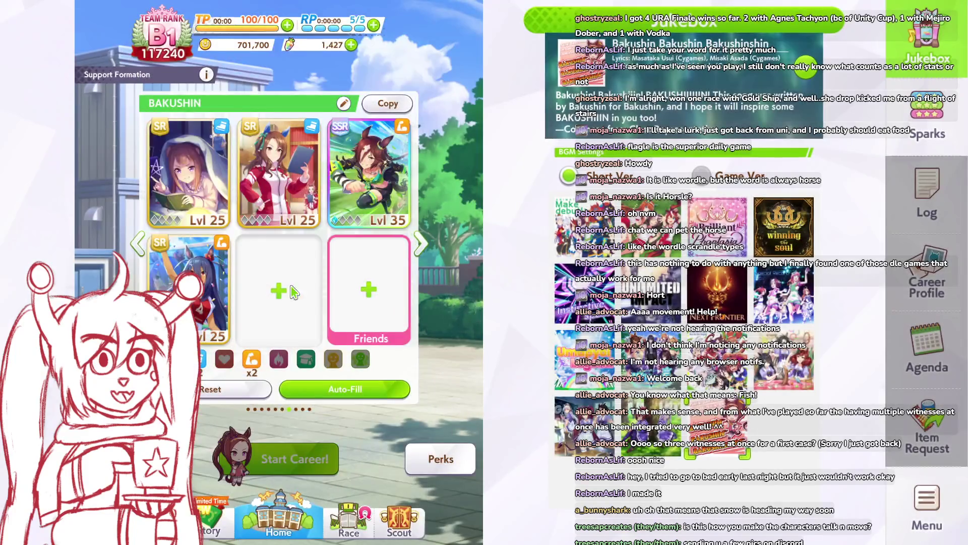
click(269, 297)
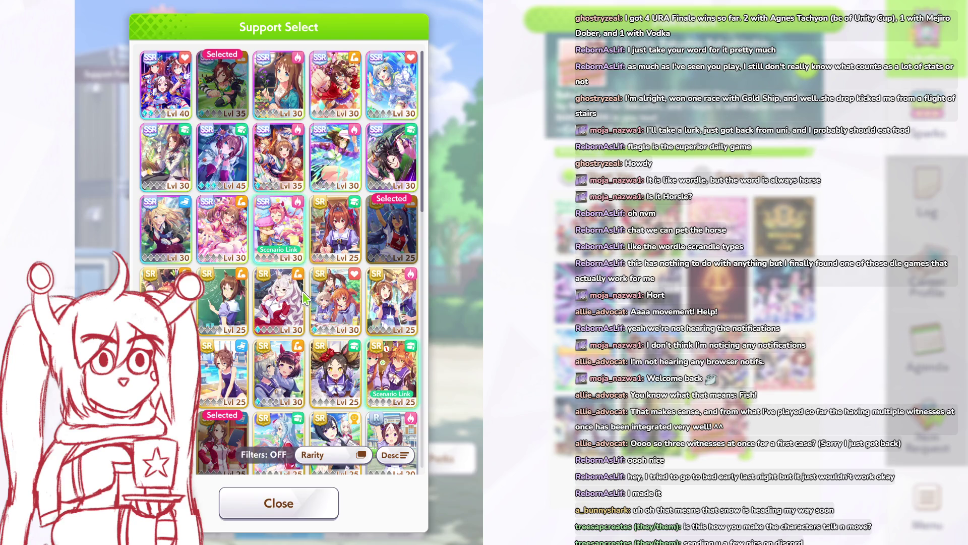
key(Escape)
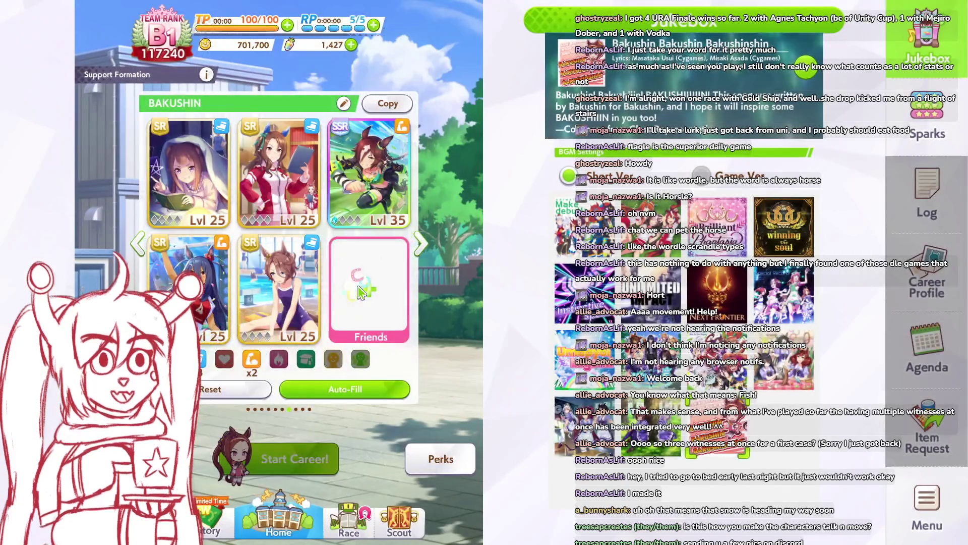
Step: Borrow a friend's Rice Shower SSR card for the Friends slot
click(382, 302)
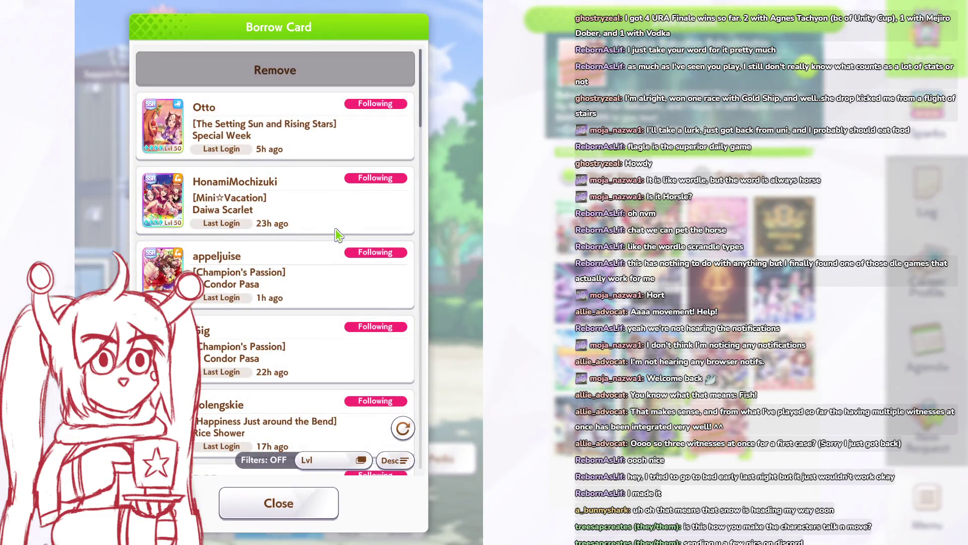
scroll(337, 234, down, 2)
click(300, 354)
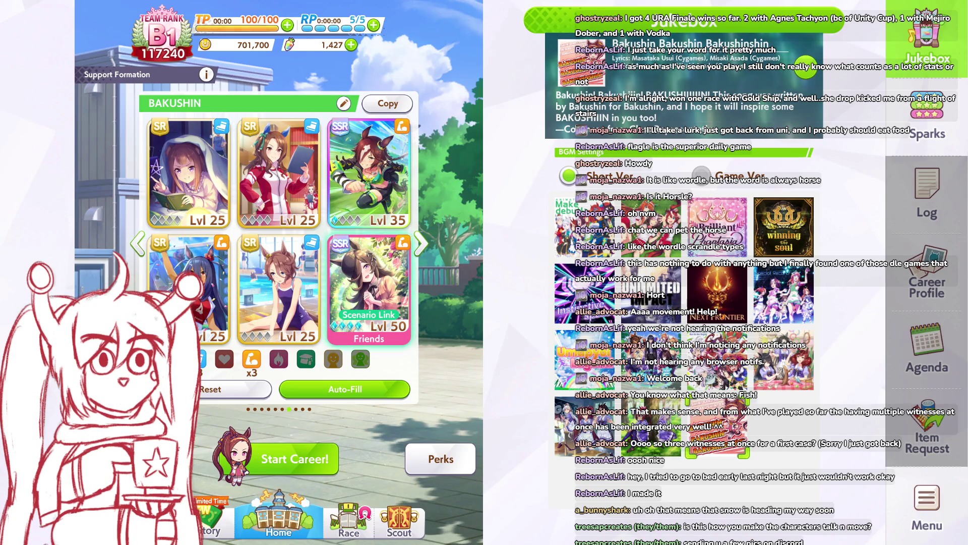
Step: Start the career with the Boost (TP Usage x2) option turned on
click(313, 448)
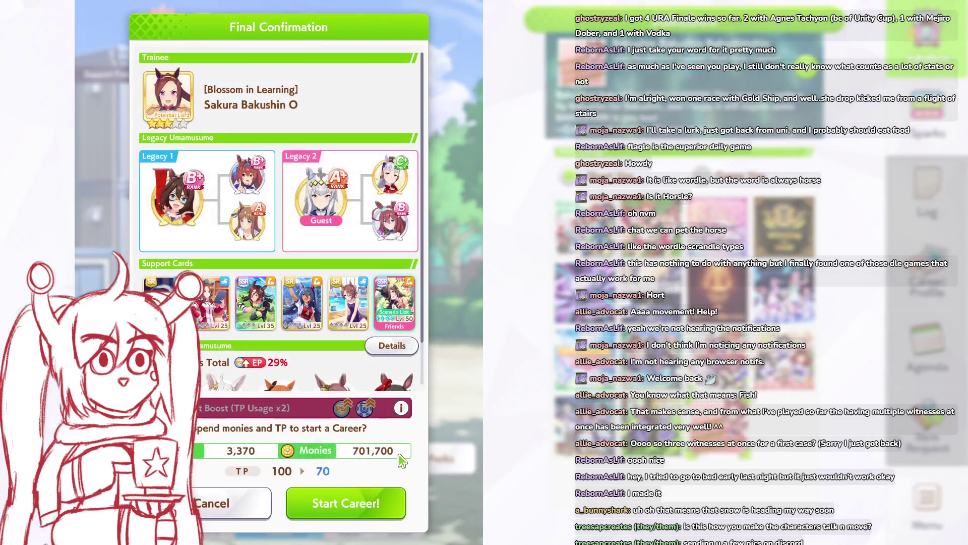
scroll(301, 366, down, 3)
scroll(301, 365, up, 3)
click(282, 407)
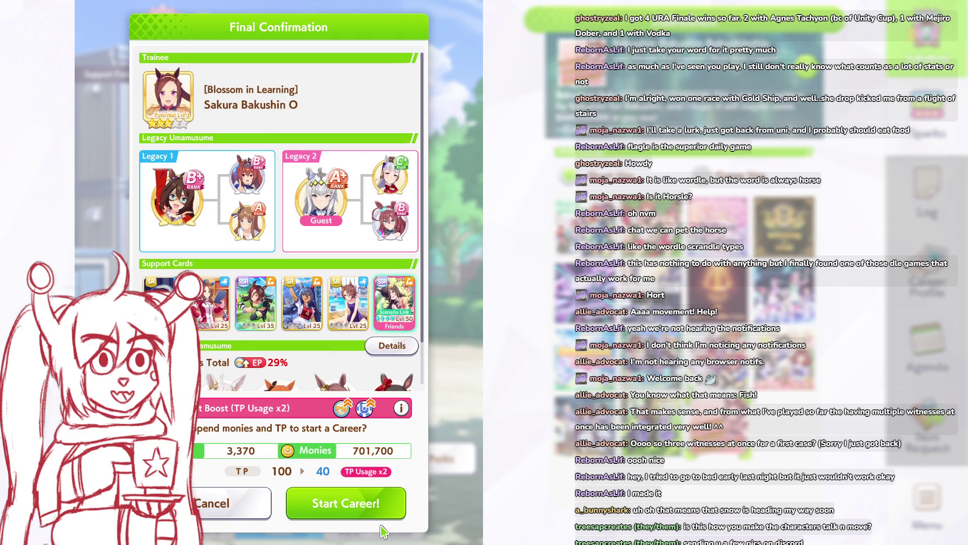
click(377, 510)
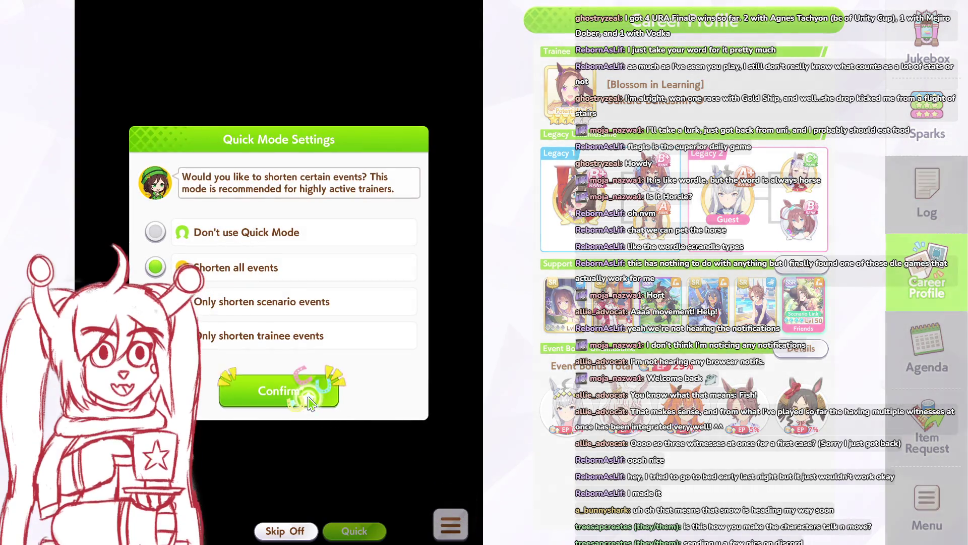
Step: Enable event skipping in Quick Mode, then save the game options and dismiss the notice
click(303, 389)
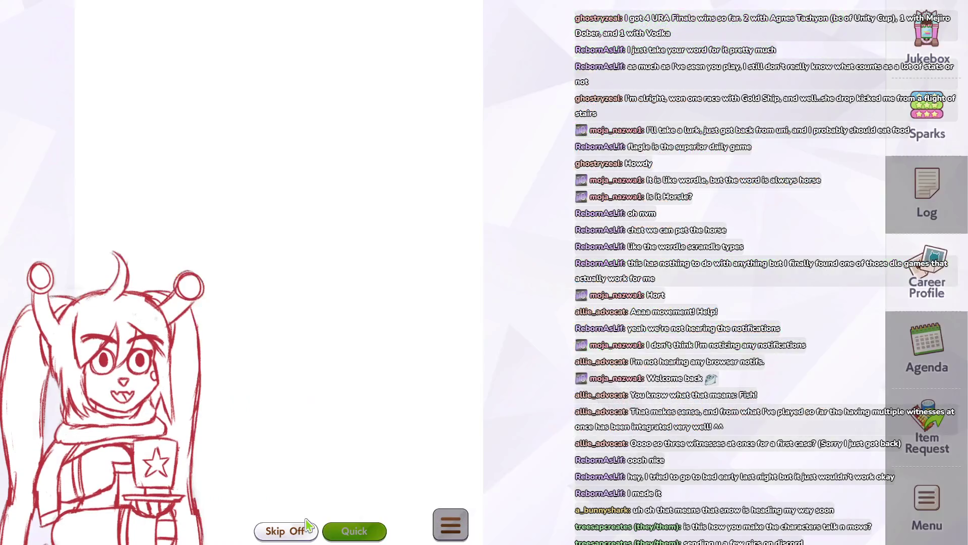
click(290, 530)
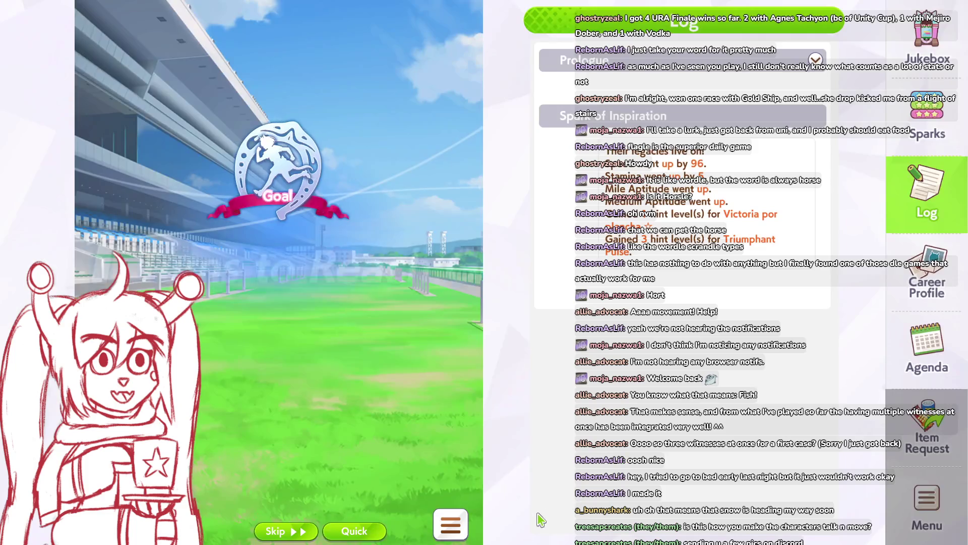
click(451, 524)
click(222, 333)
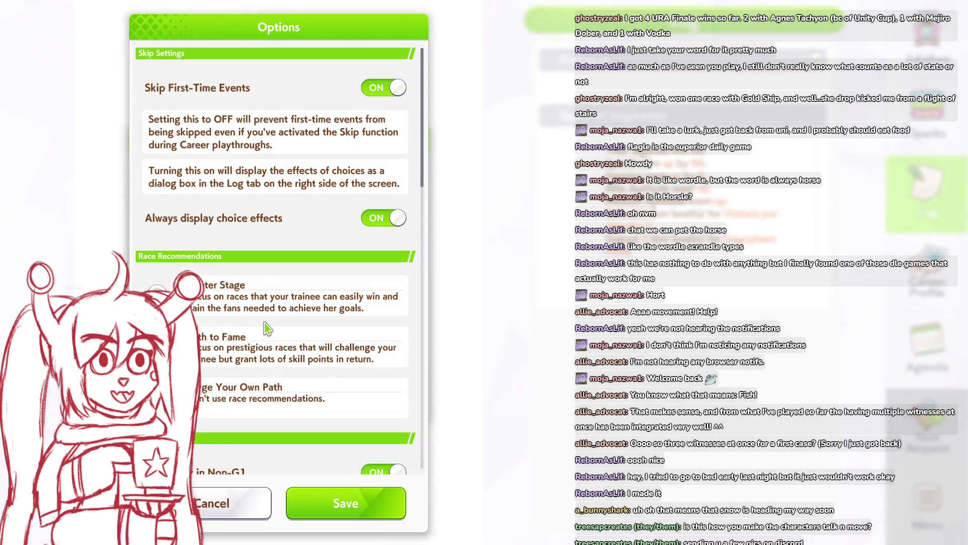
scroll(248, 162, down, 10)
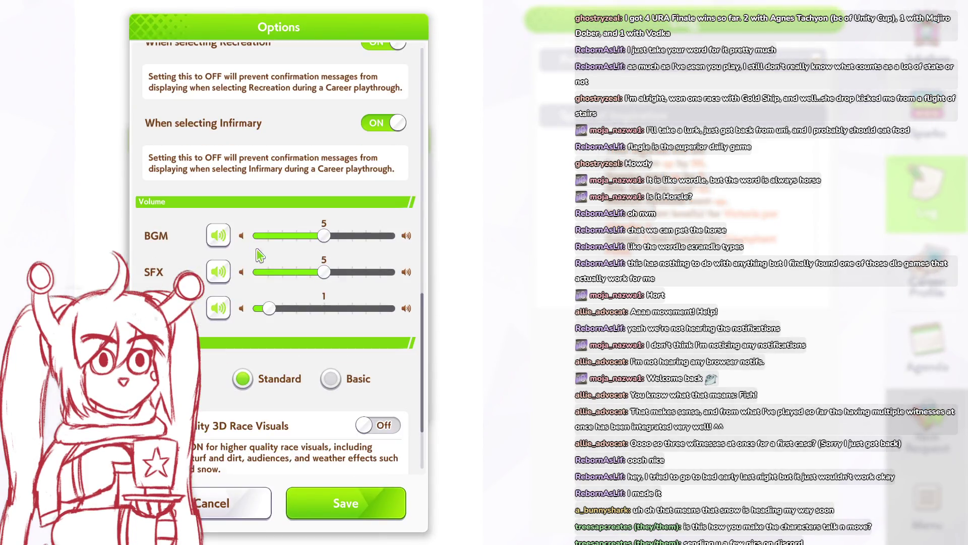
click(357, 504)
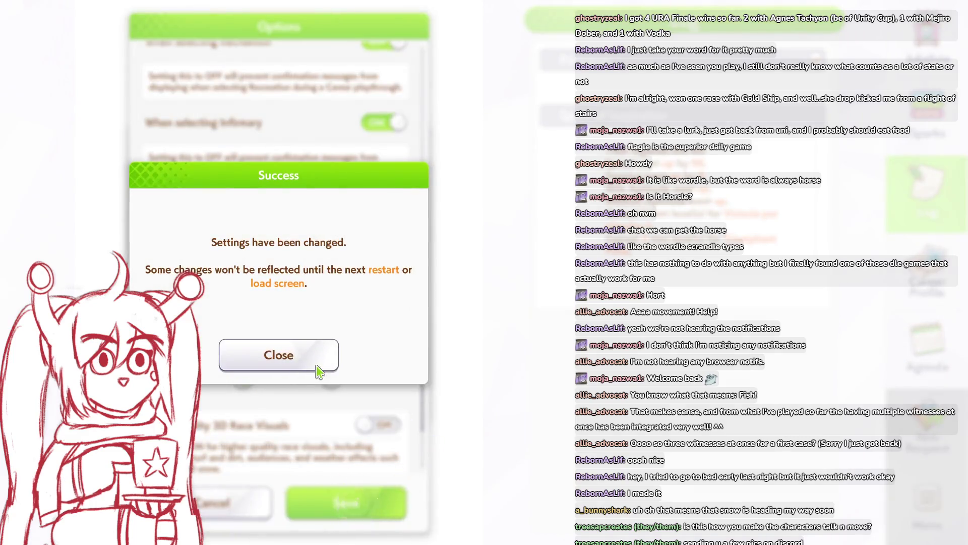
click(318, 366)
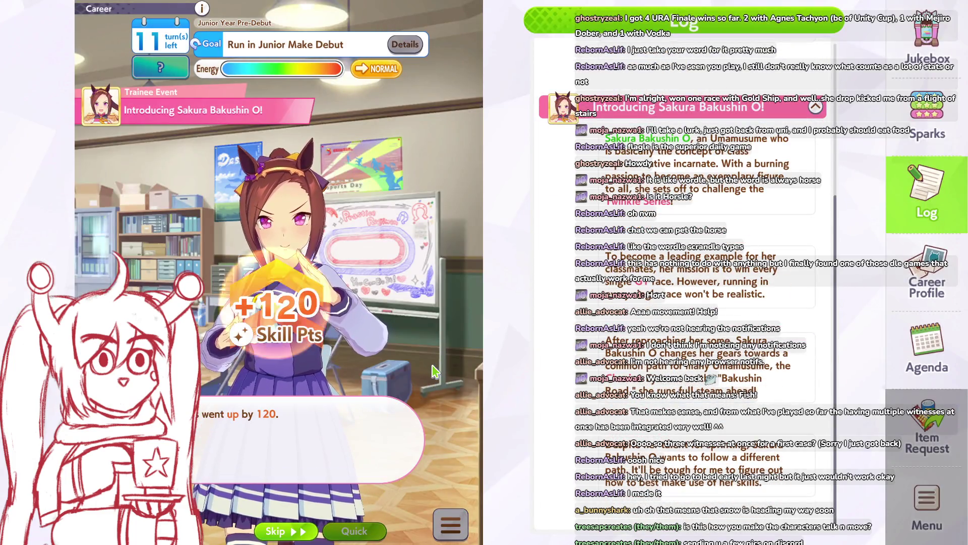
Step: Finish the opening event and run a Speed training after previewing the other options
click(432, 372)
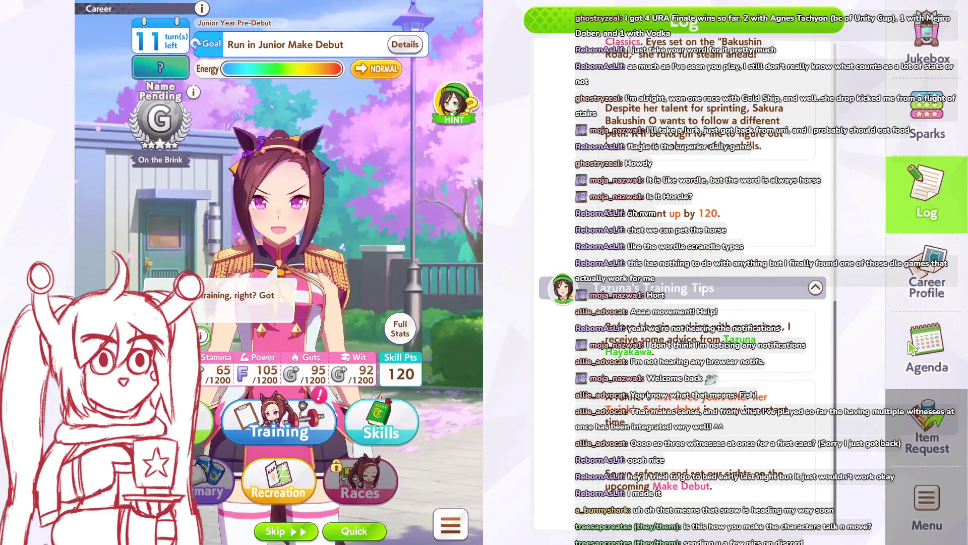
click(921, 338)
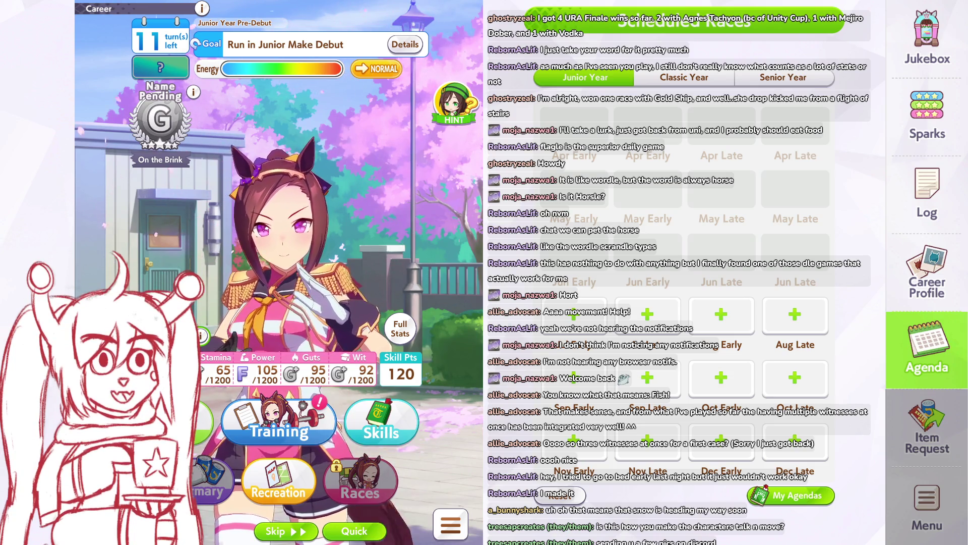
click(265, 438)
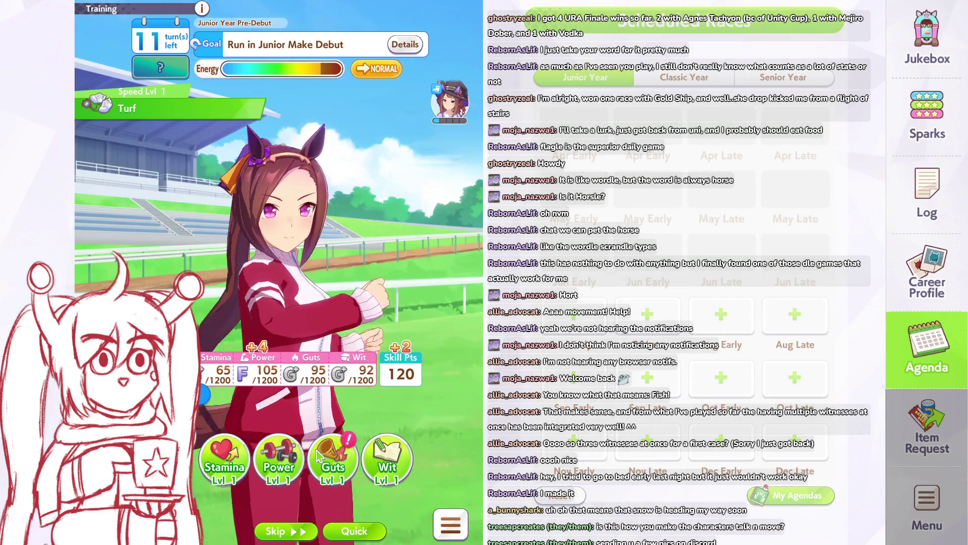
click(319, 456)
click(387, 457)
click(170, 459)
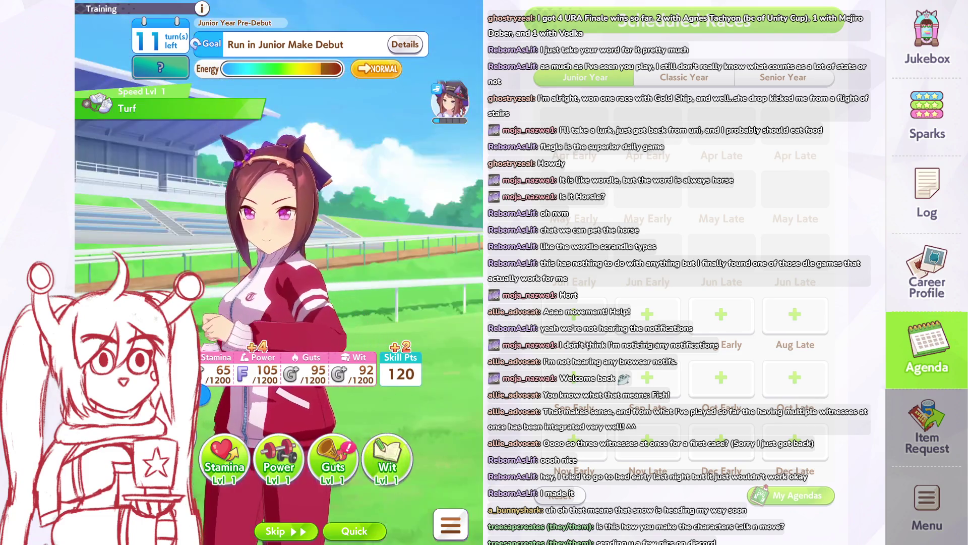
click(170, 458)
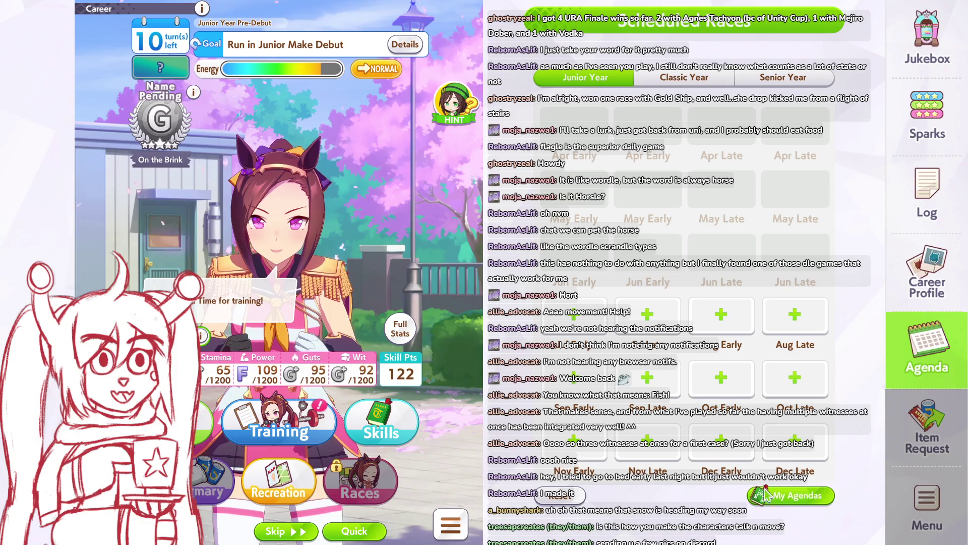
Step: Save the game options and close the menu
click(456, 520)
click(232, 337)
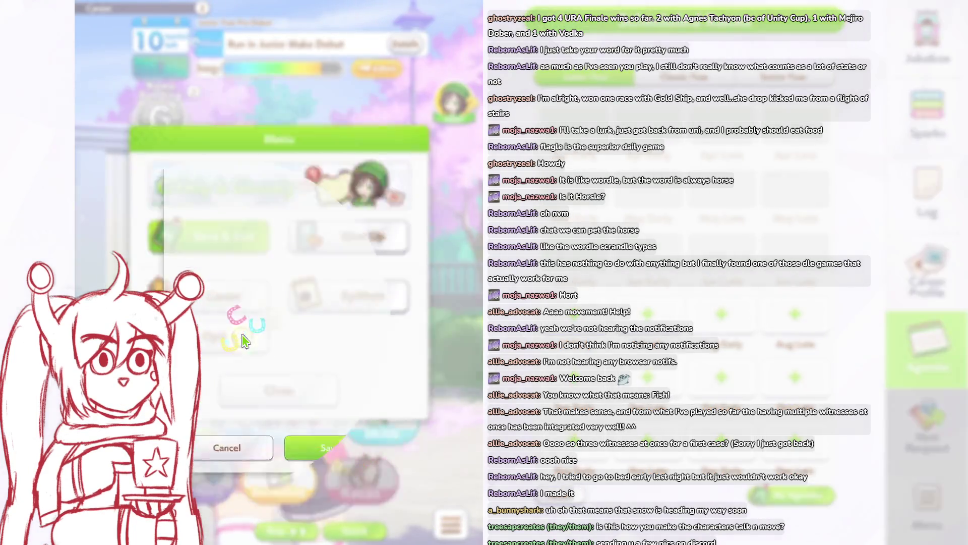
scroll(294, 297, down, 10)
scroll(294, 296, down, 3)
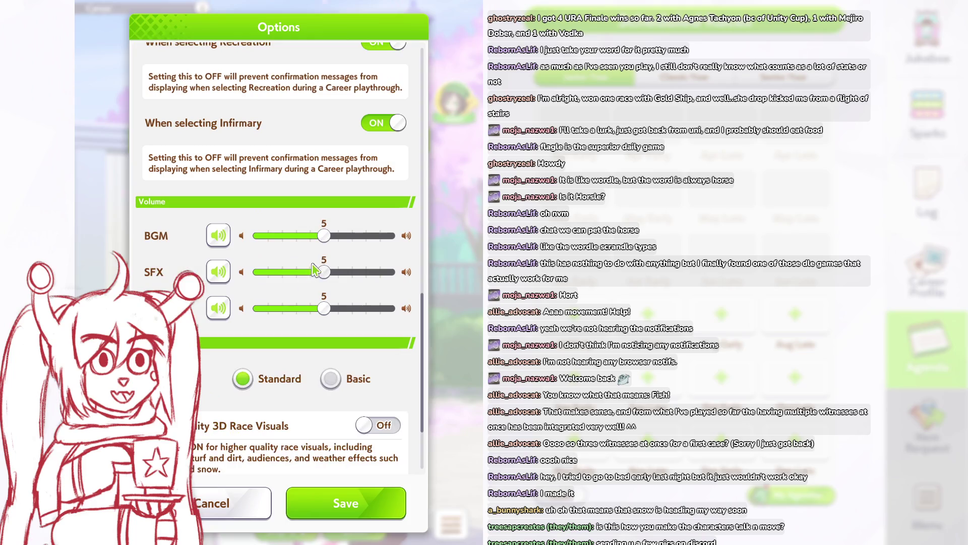
click(346, 503)
click(274, 354)
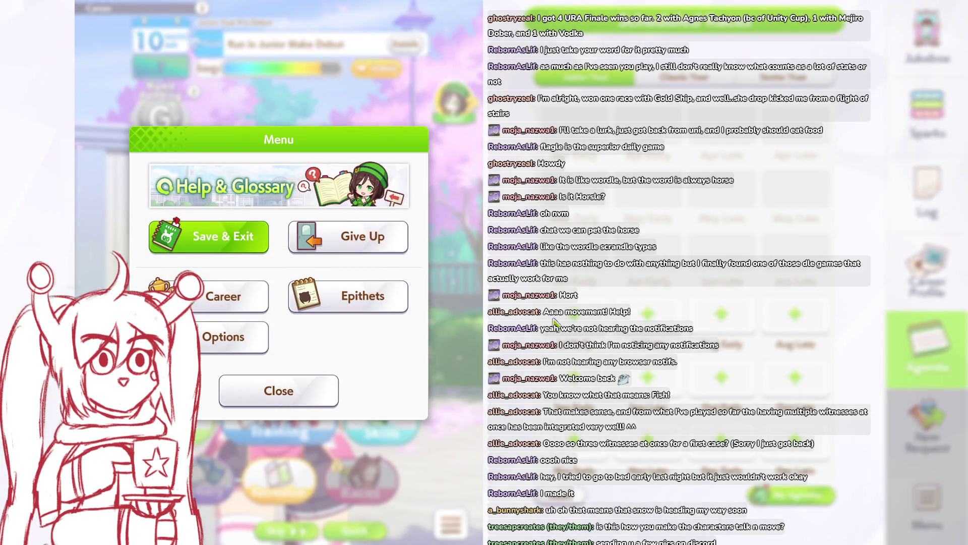
click(279, 391)
Step: Run a Wit training, then take the first answer in the Extra Training event
click(222, 433)
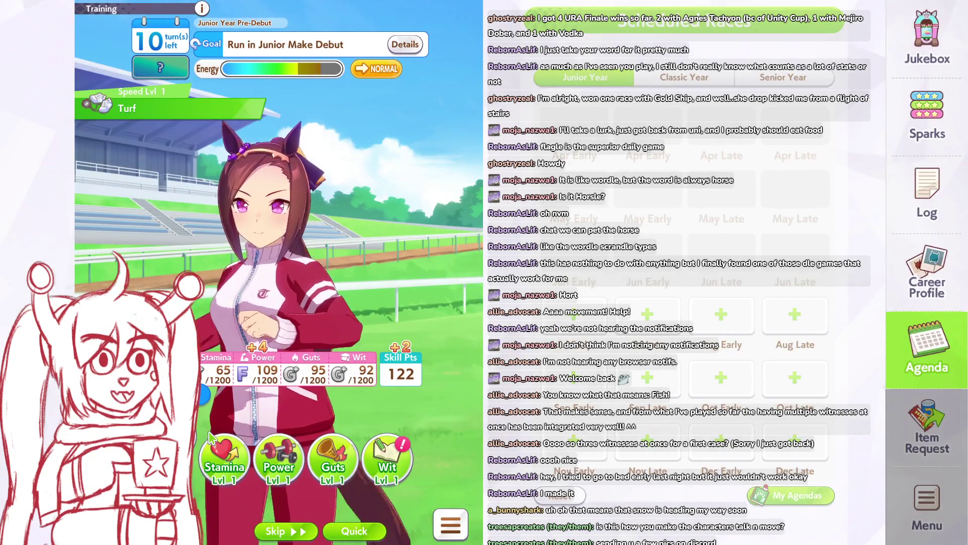
click(389, 456)
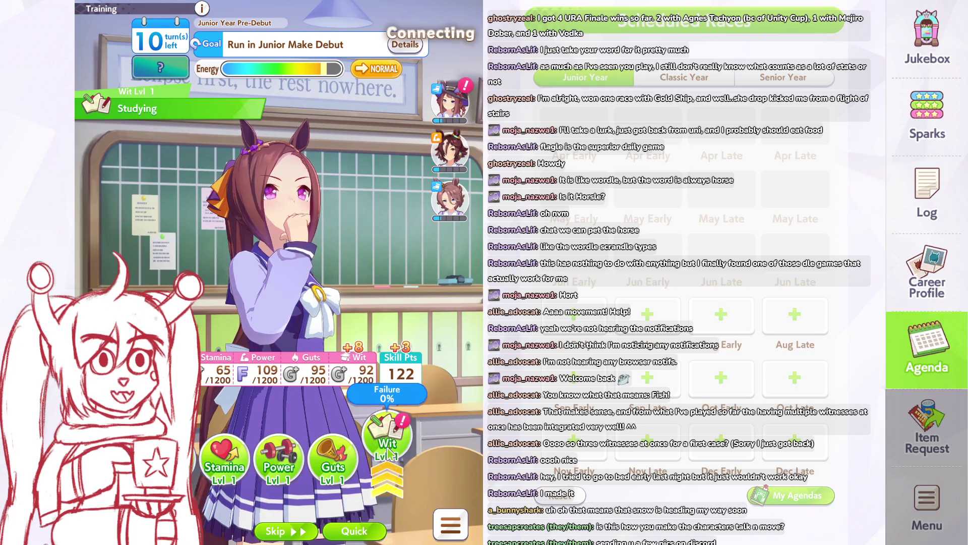
click(390, 452)
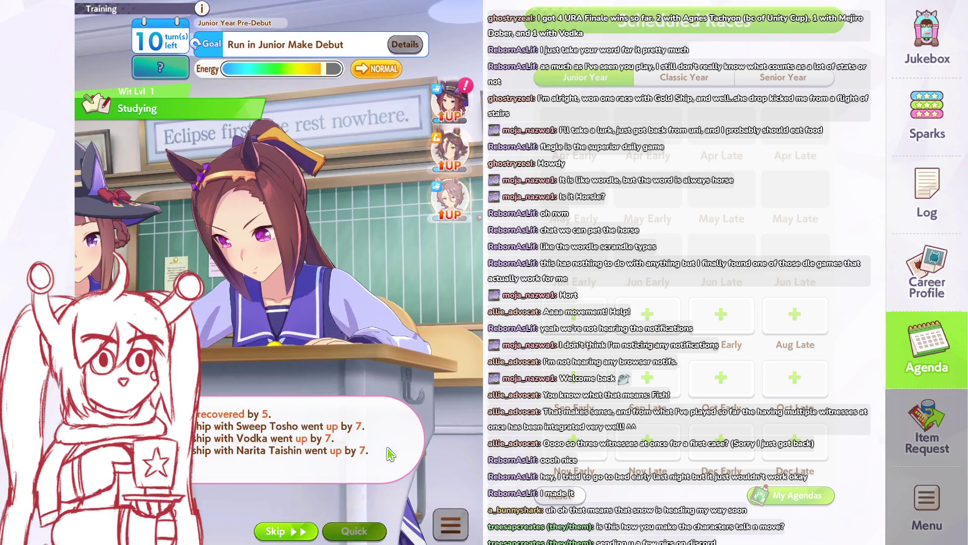
click(391, 454)
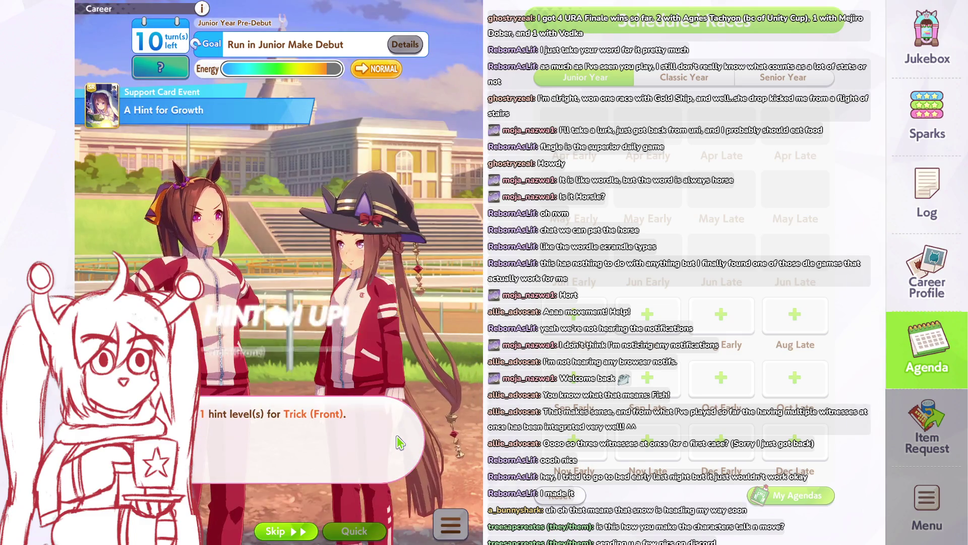
click(385, 440)
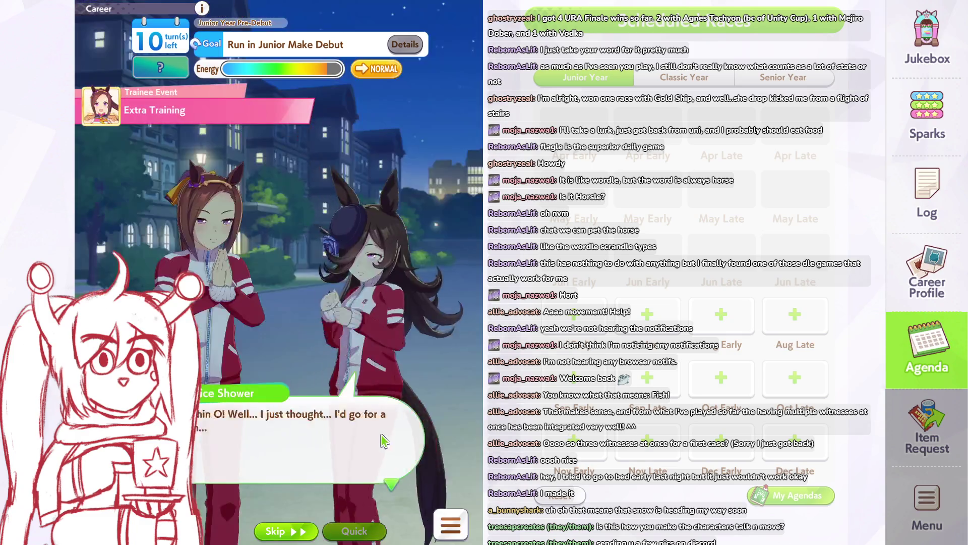
click(381, 436)
click(380, 431)
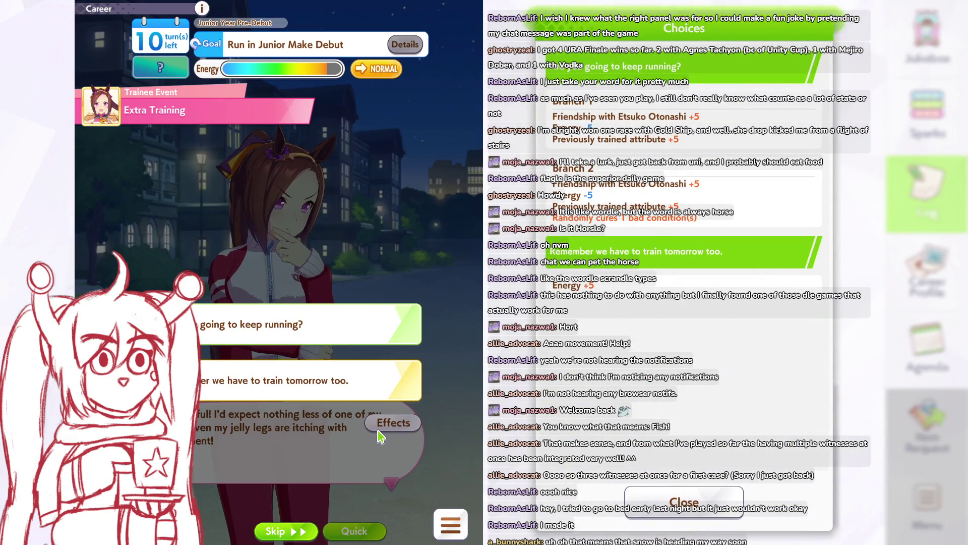
click(389, 324)
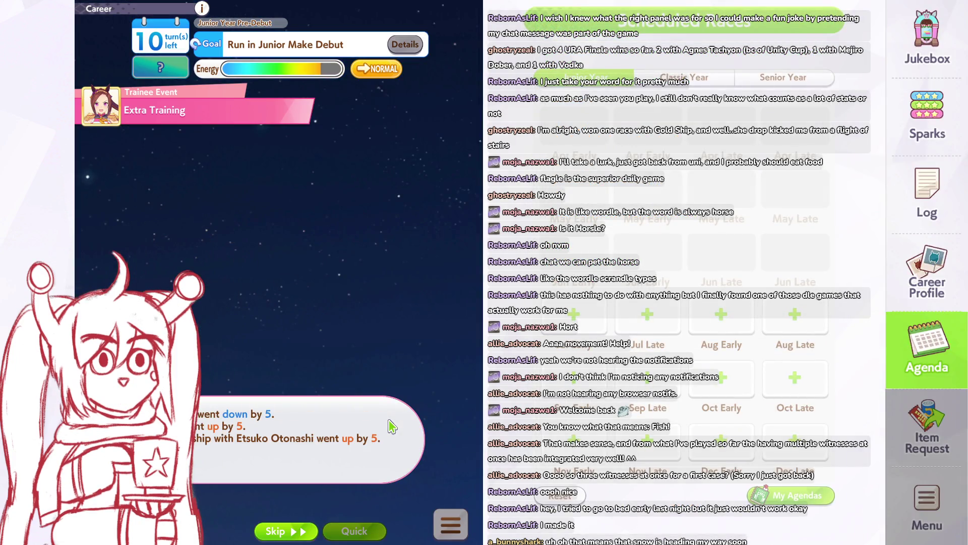
Step: Tap through the Unity Cup team introduction and new members, answering the tutorial dialogue choice
click(393, 427)
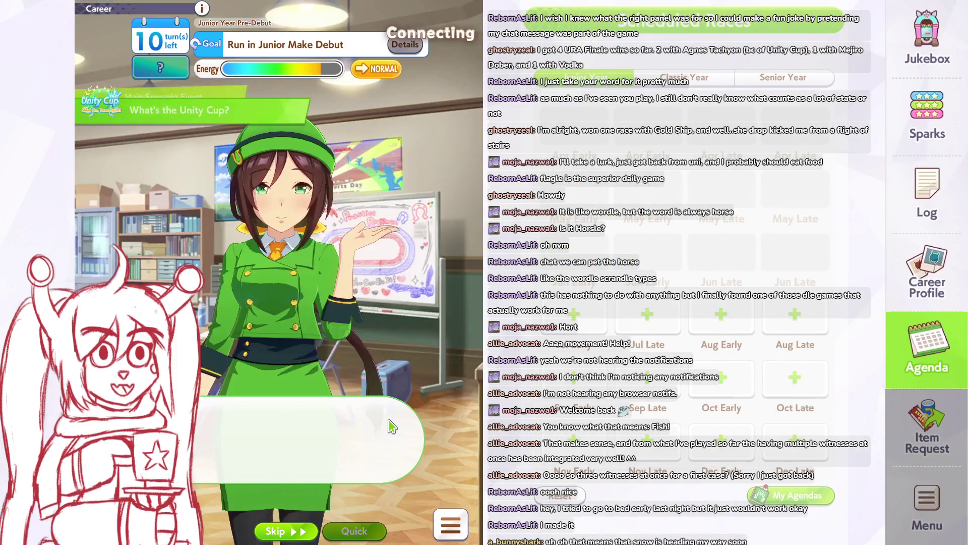
click(393, 427)
click(392, 427)
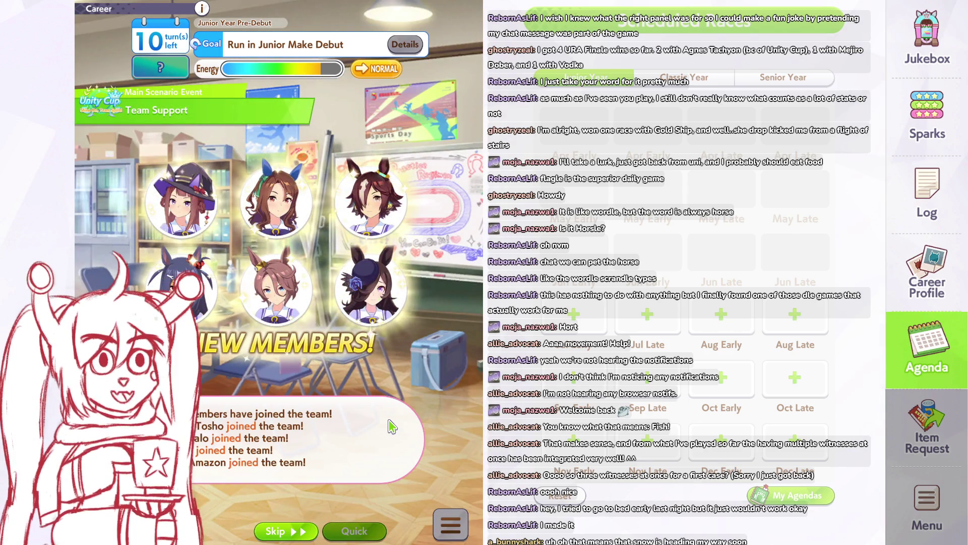
click(392, 427)
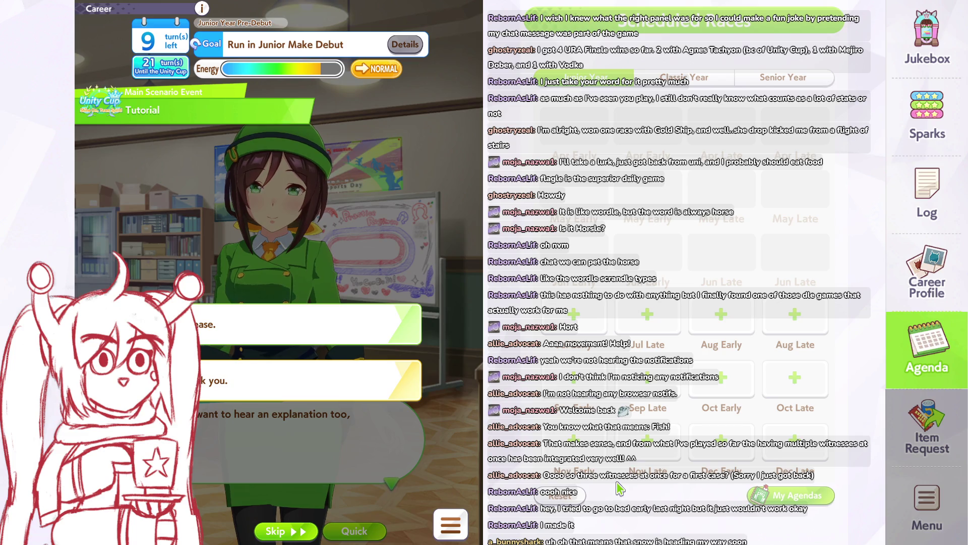
click(378, 394)
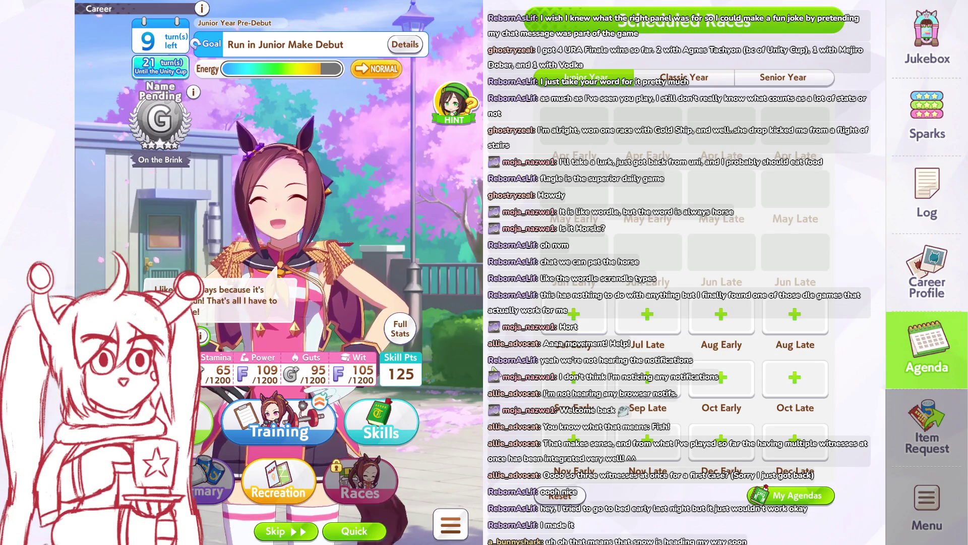
Step: Train Speed over several turns, skip the hint and Big Changes events, then rest for 50 energy
click(285, 414)
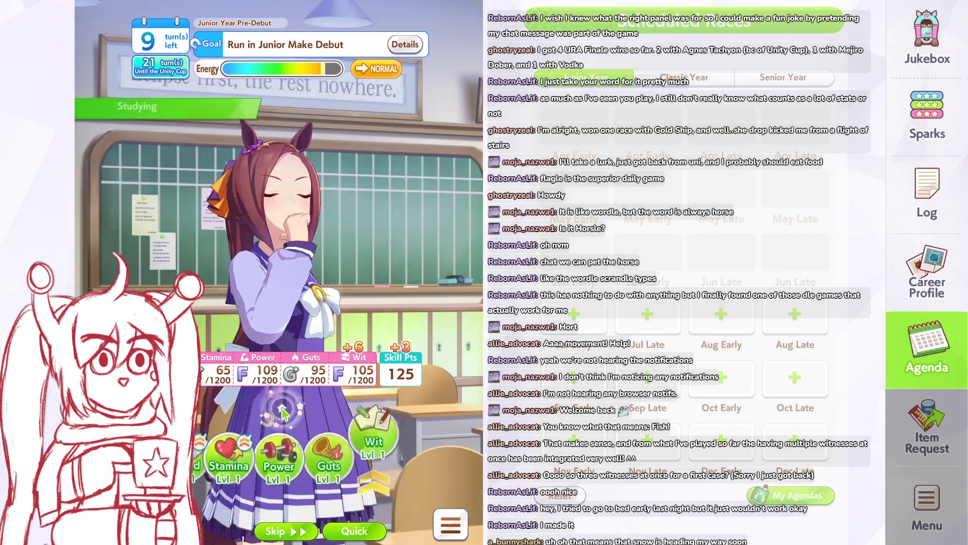
click(170, 459)
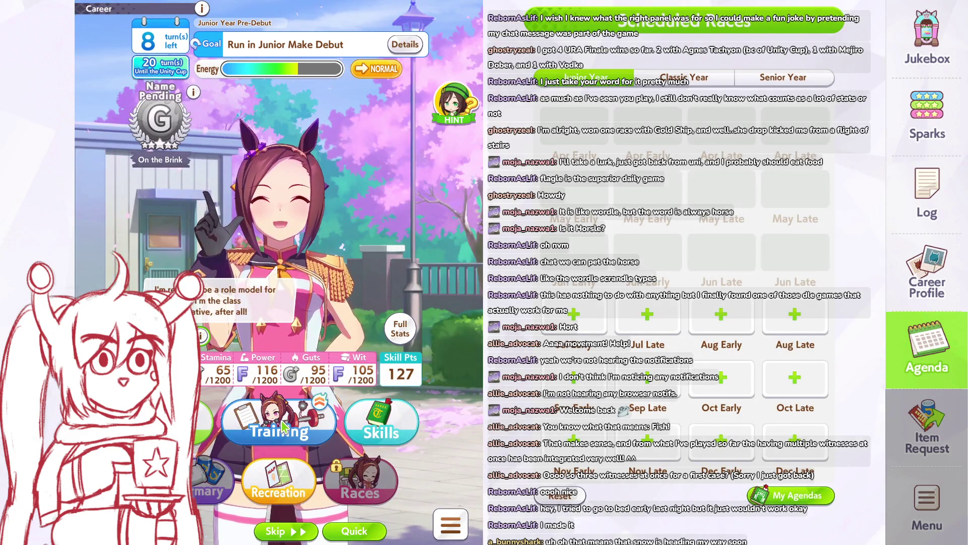
click(284, 427)
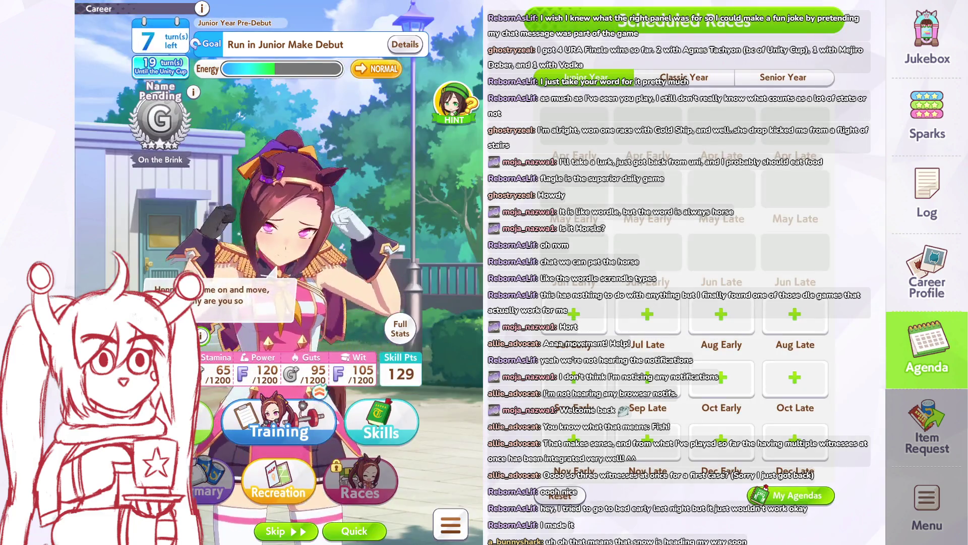
click(304, 420)
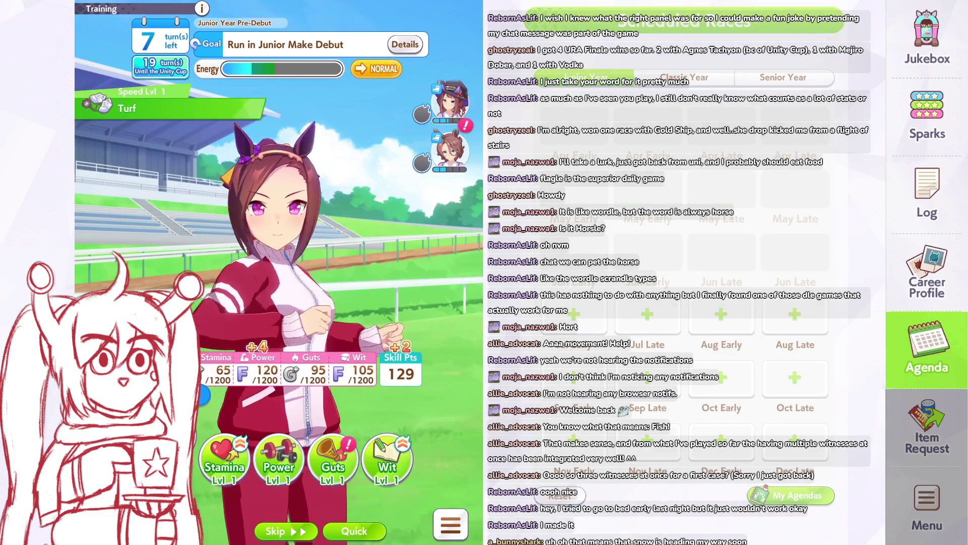
click(398, 417)
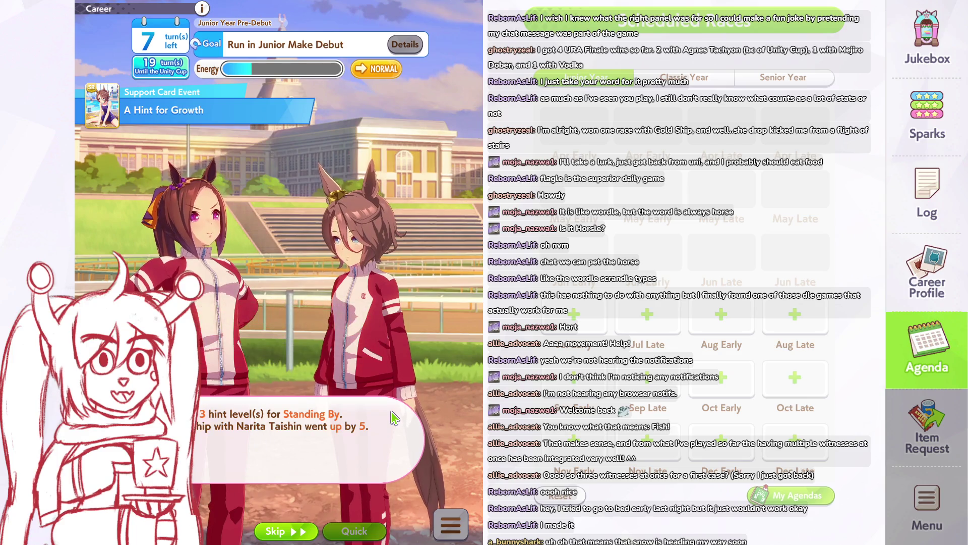
click(394, 417)
click(392, 416)
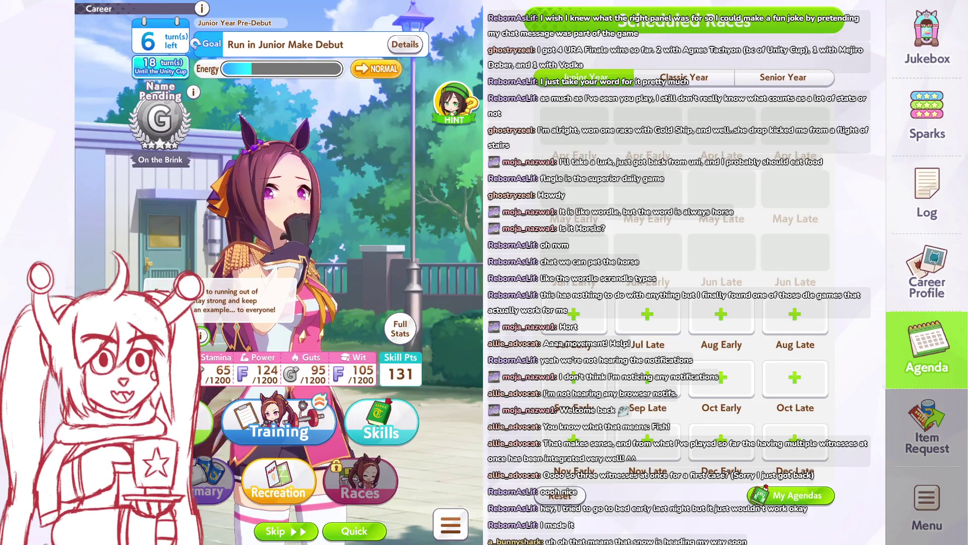
click(199, 426)
click(317, 353)
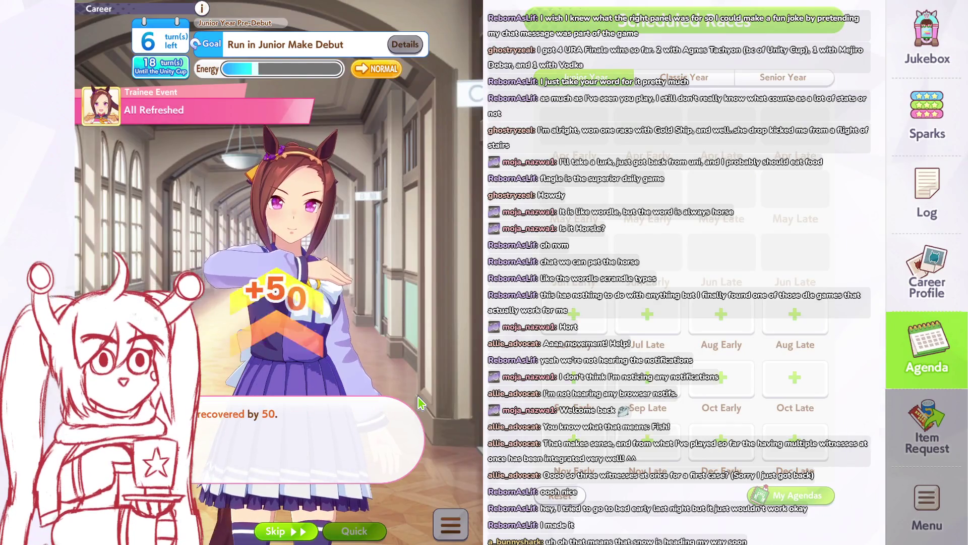
Step: Pick an answer in the racewear event and return to the career home screen
click(420, 403)
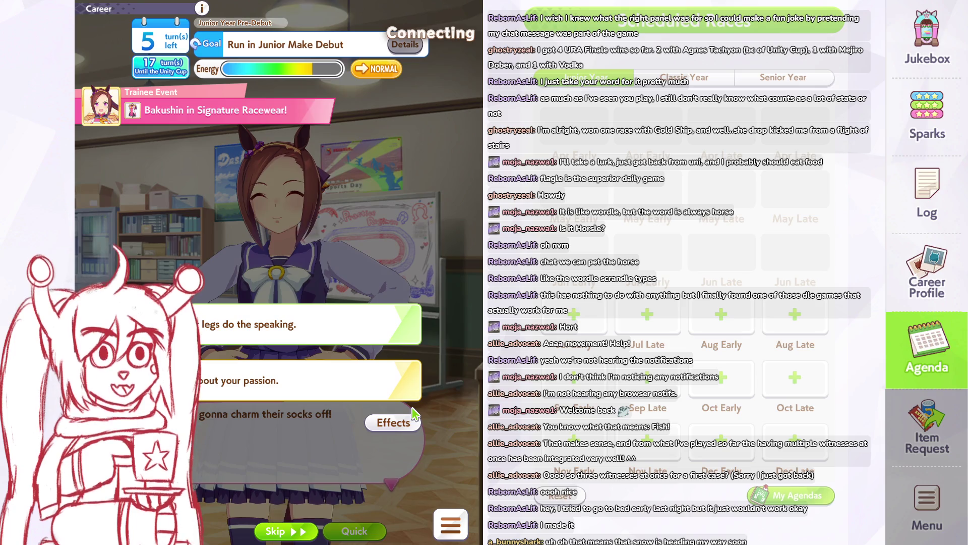
click(393, 422)
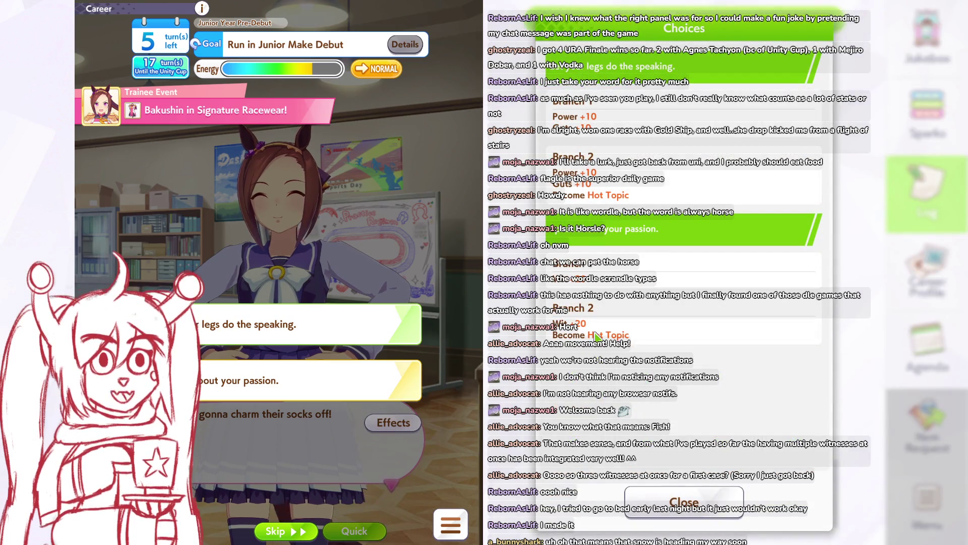
click(379, 396)
click(379, 406)
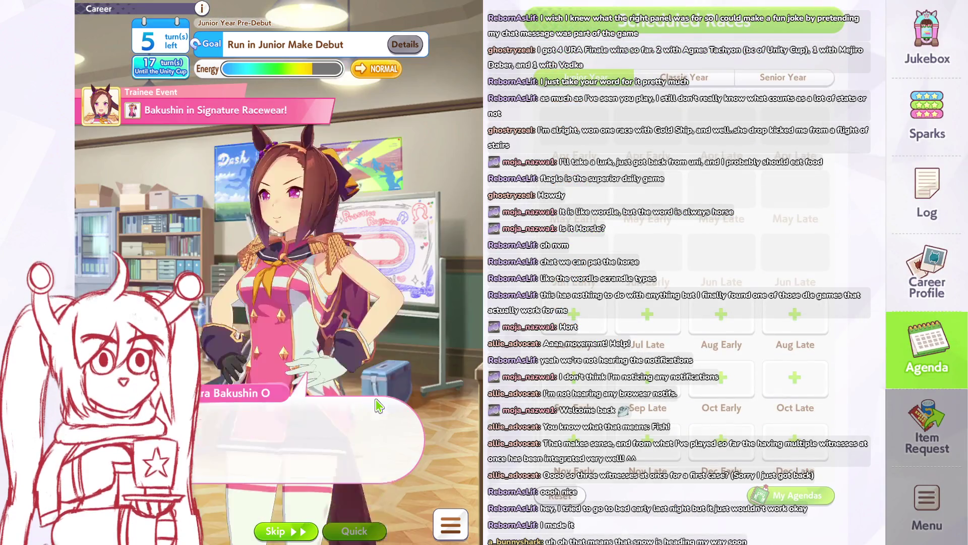
click(379, 406)
click(379, 406)
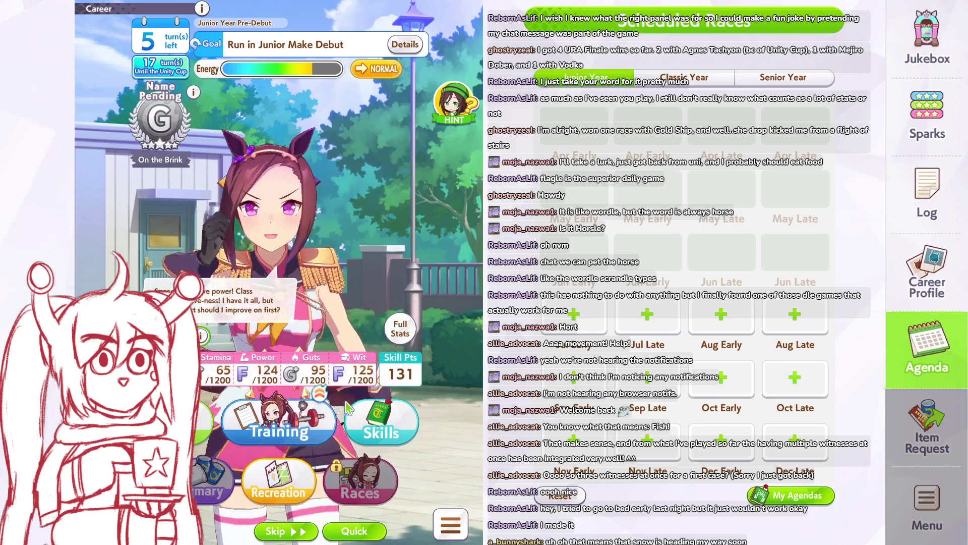
Step: Choose a reply in the Bakushin for Love! event, gaining Wit +10
click(260, 444)
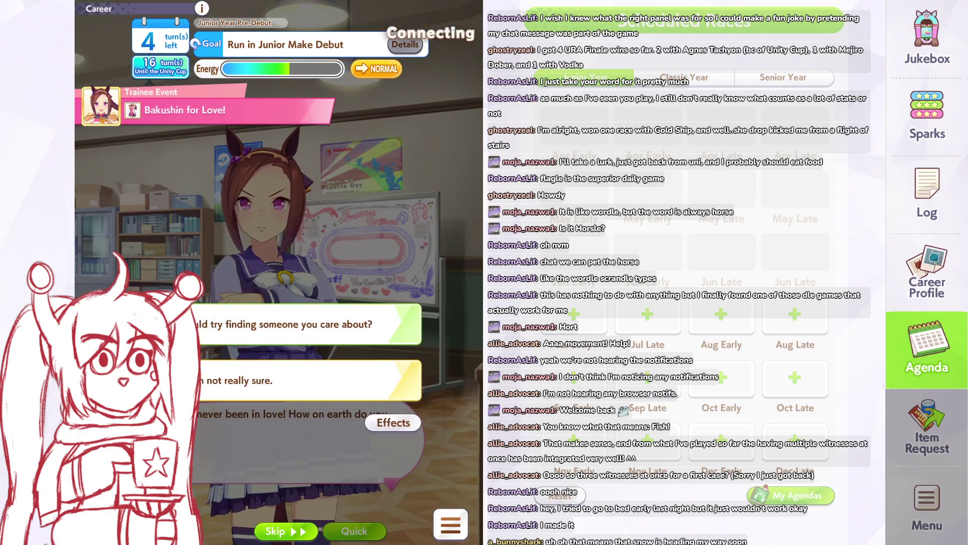
click(927, 194)
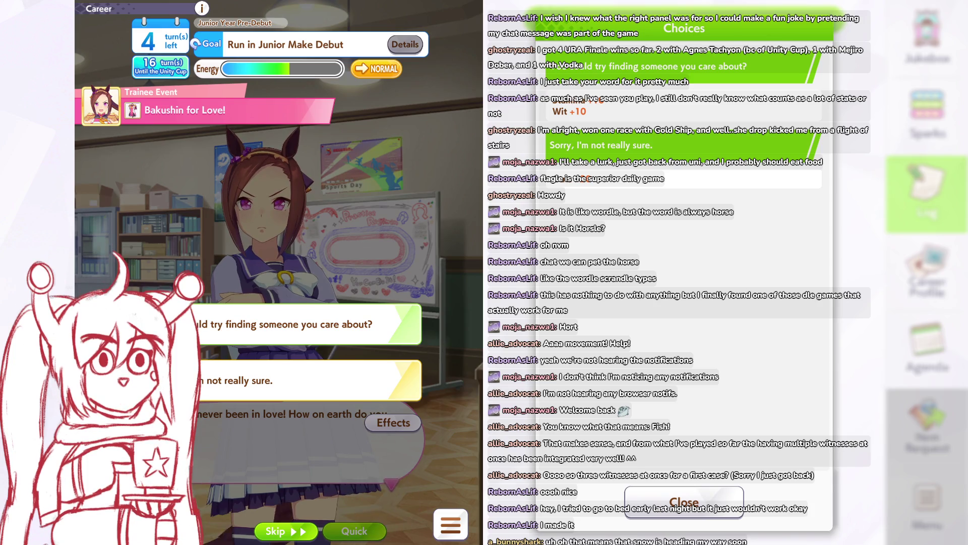
click(368, 332)
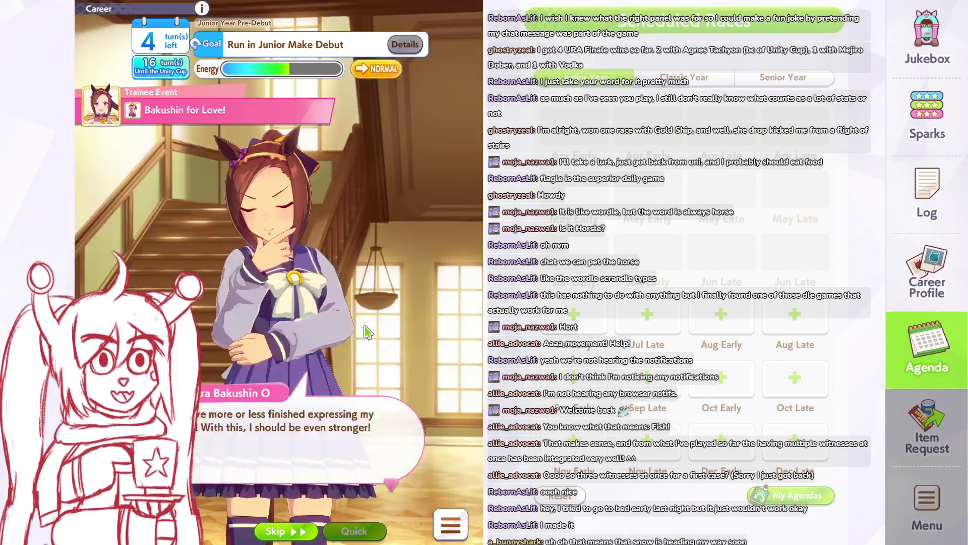
click(366, 331)
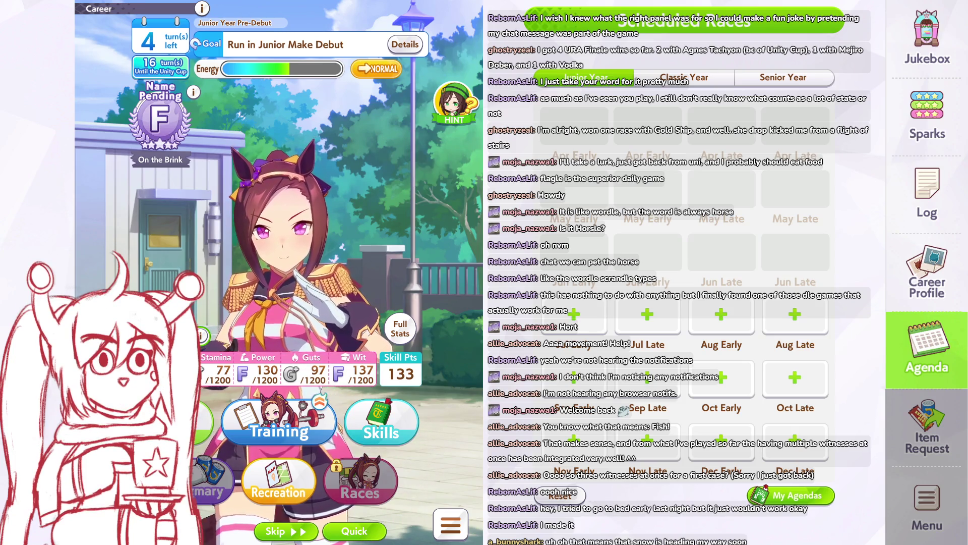
Step: Preview Wit gains, then carry out a Speed training
click(293, 409)
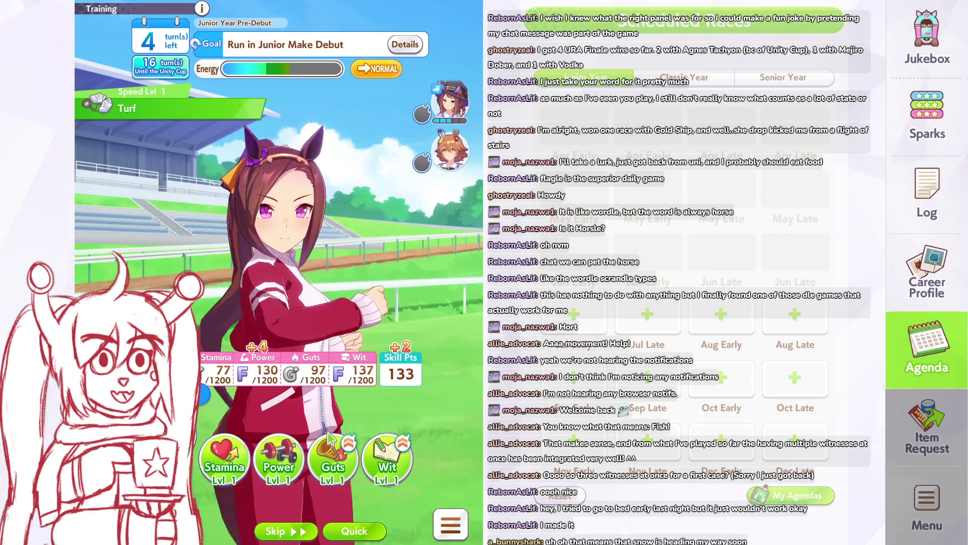
click(371, 454)
click(172, 459)
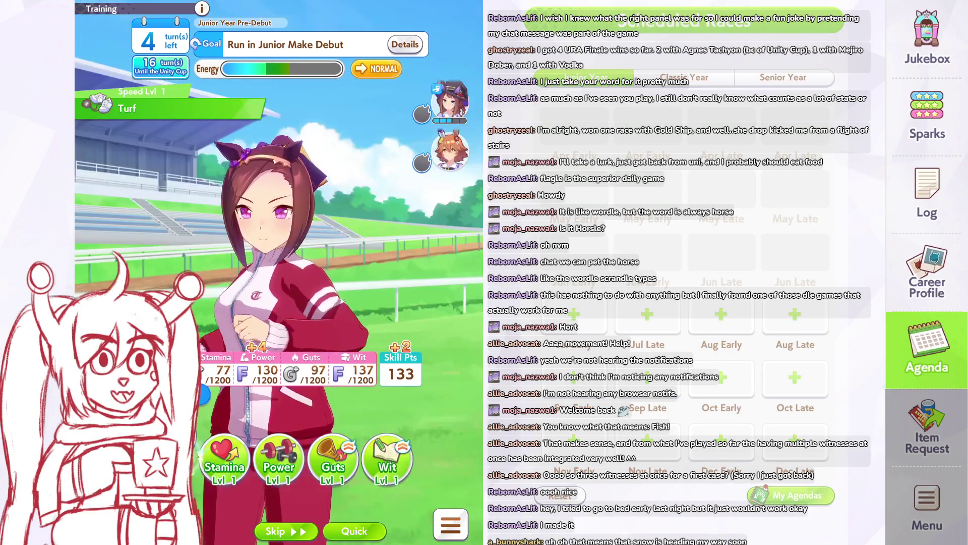
click(193, 452)
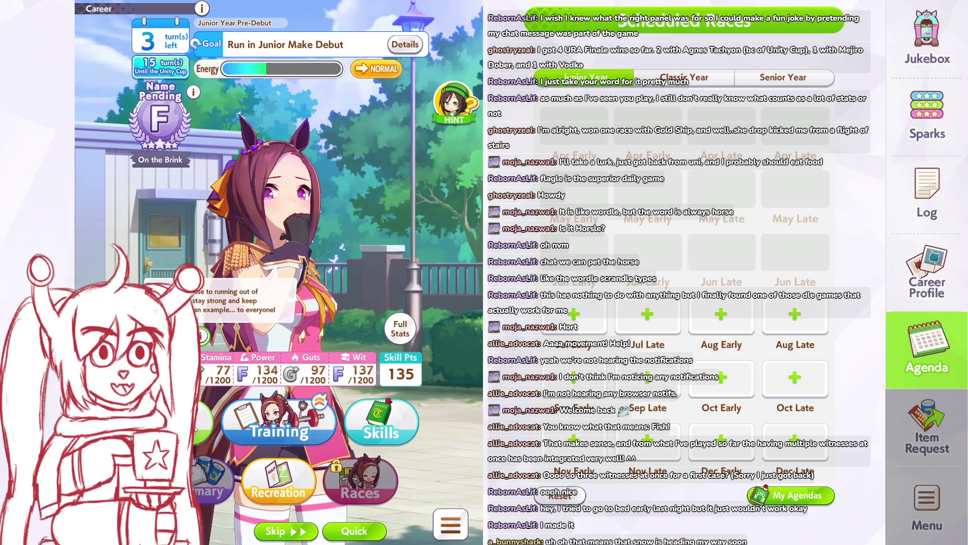
Step: Run a Power training and answer the follow-up hint, flower and Rainy Day events
click(282, 418)
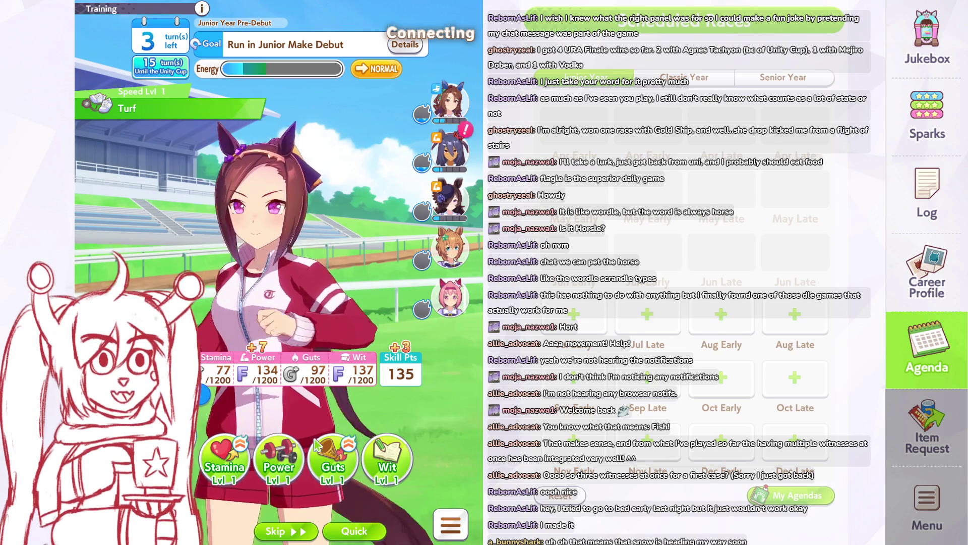
click(279, 459)
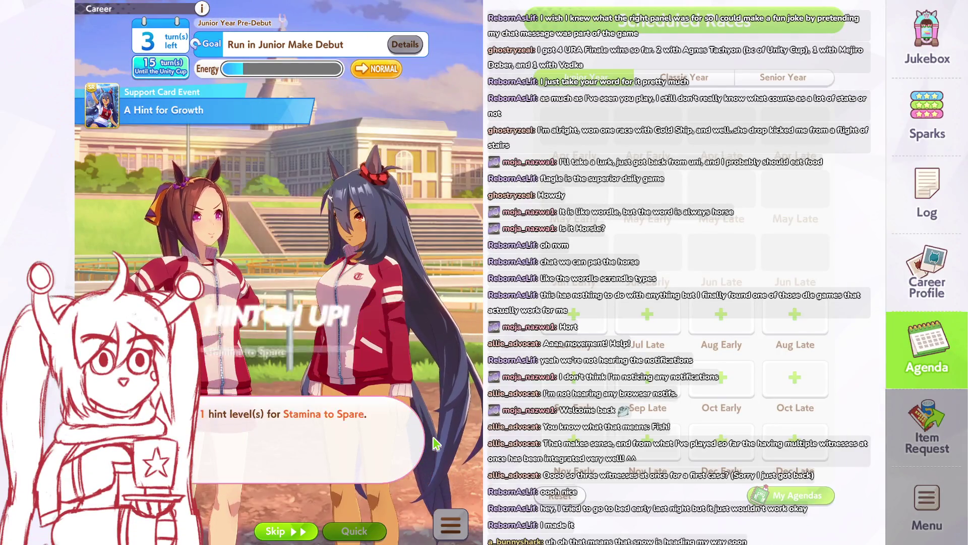
click(405, 449)
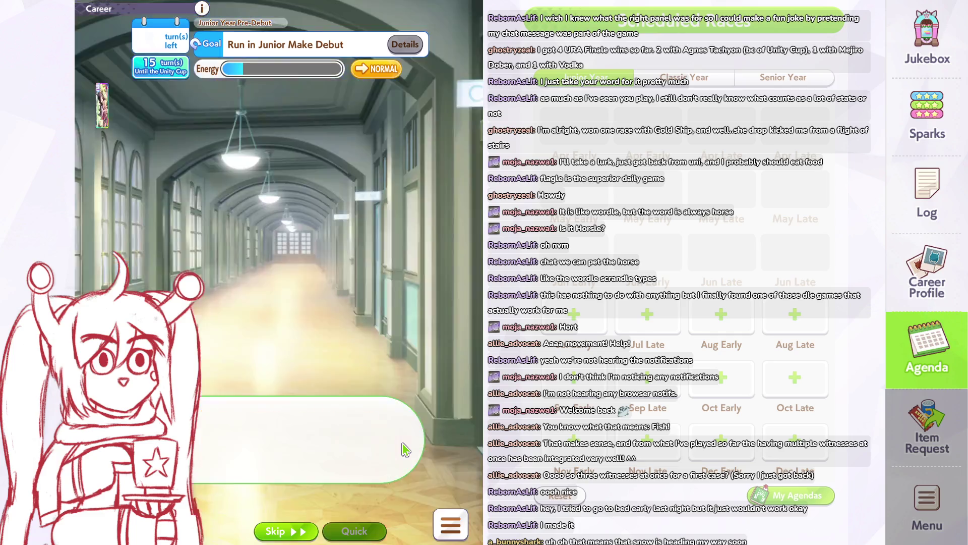
click(405, 449)
click(405, 448)
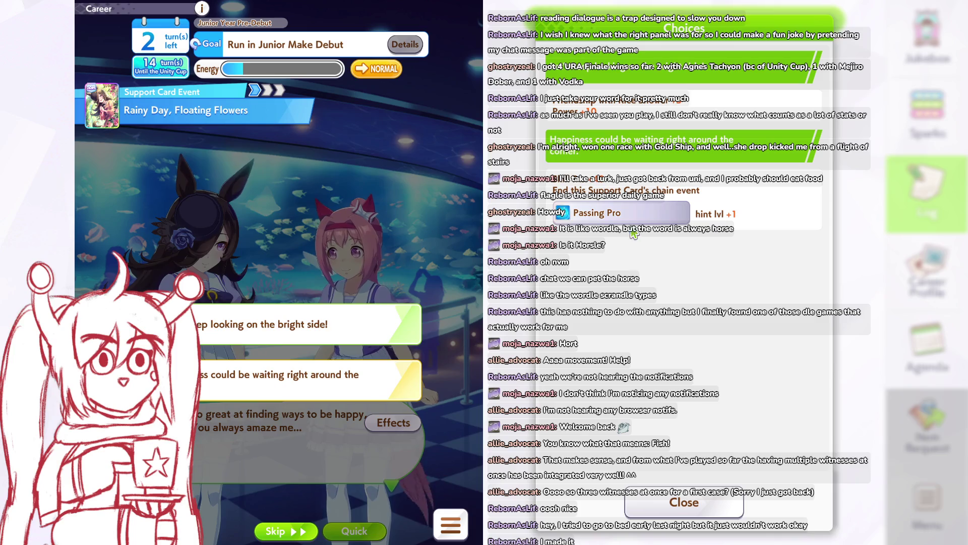
click(630, 214)
click(682, 354)
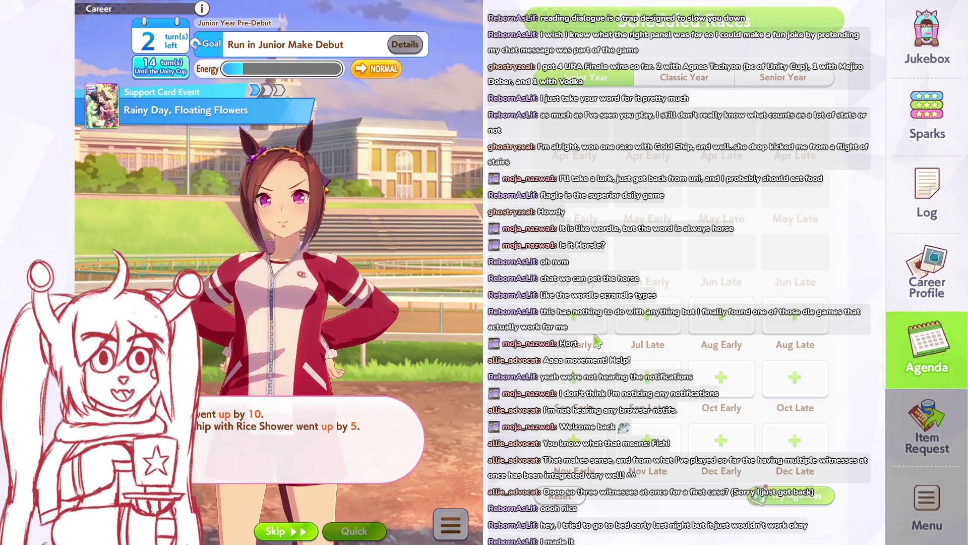
click(366, 329)
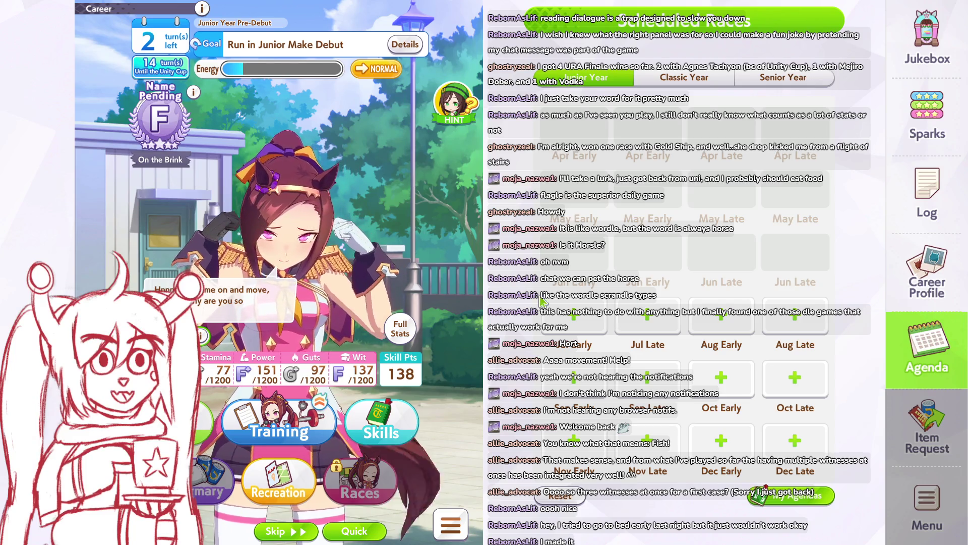
Step: Take a rest day, then train again through the Magical Flowers event until Race Day
click(209, 424)
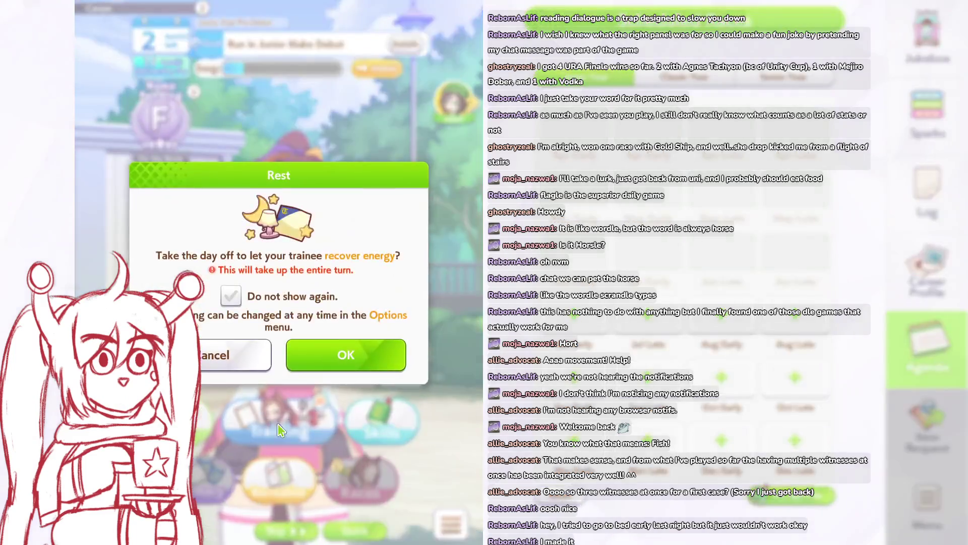
click(398, 352)
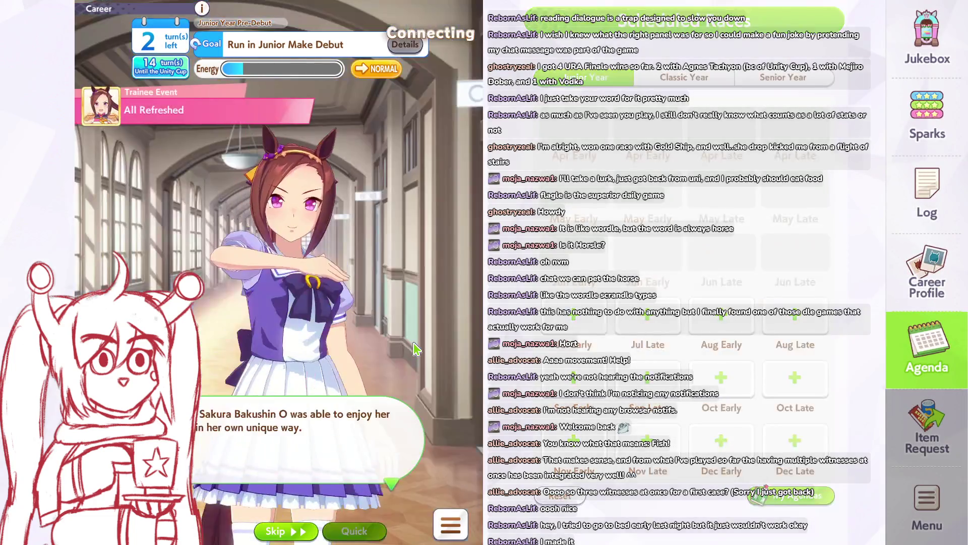
click(399, 347)
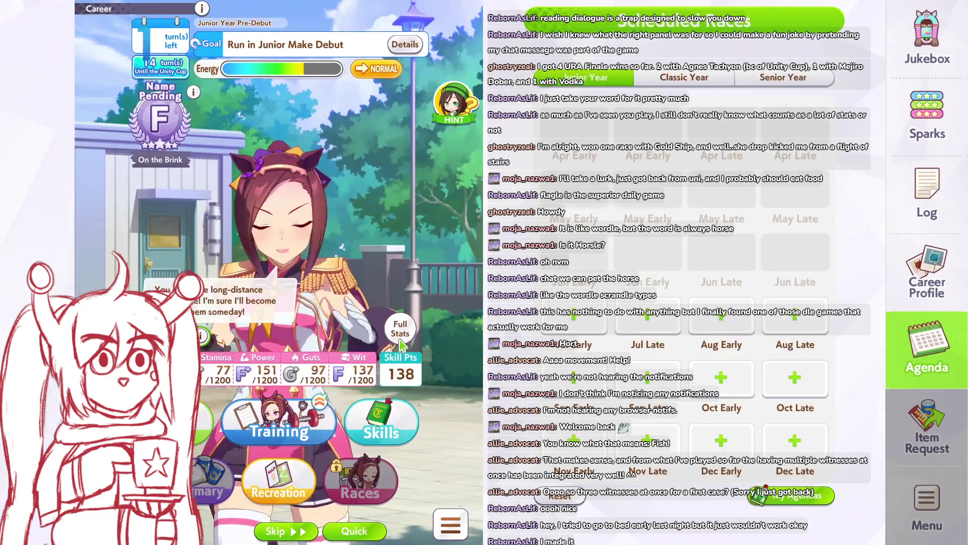
click(295, 410)
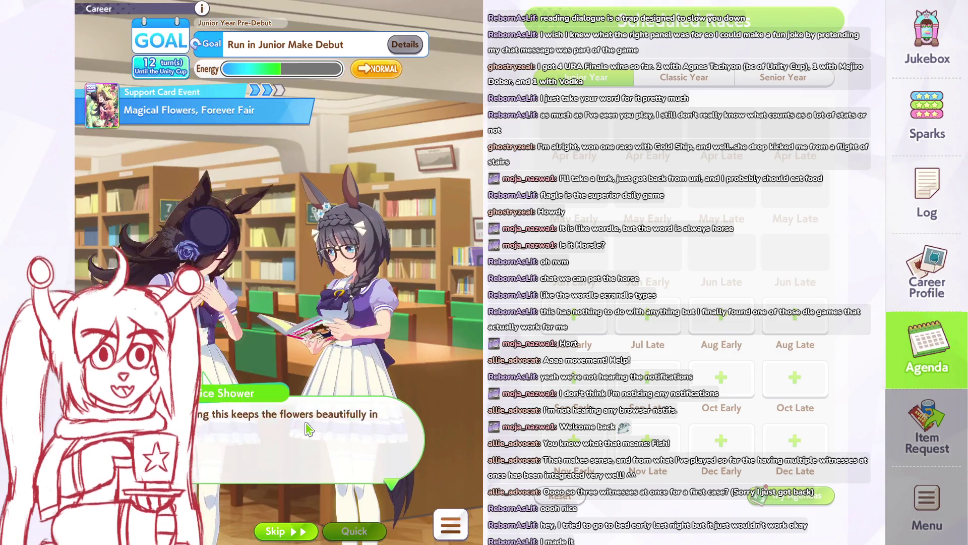
click(309, 429)
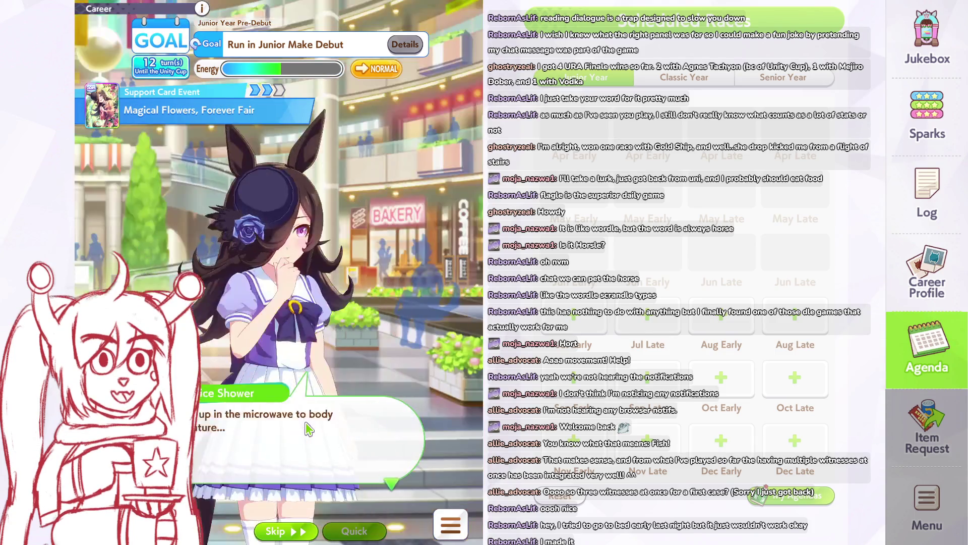
click(309, 428)
click(309, 429)
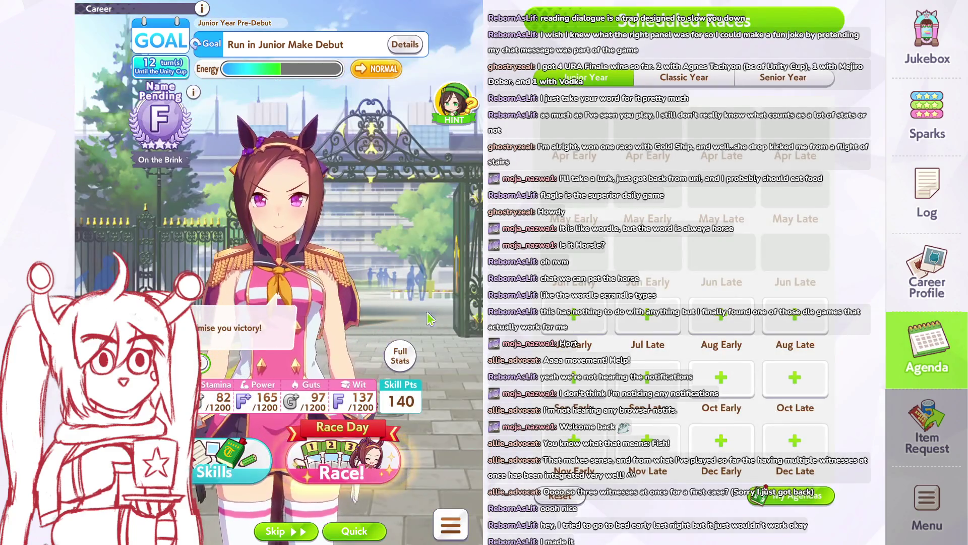
Step: Scroll through the skill list, including Triumphant Pulse (140) and Victoria por plancha (180), without learning any
click(210, 456)
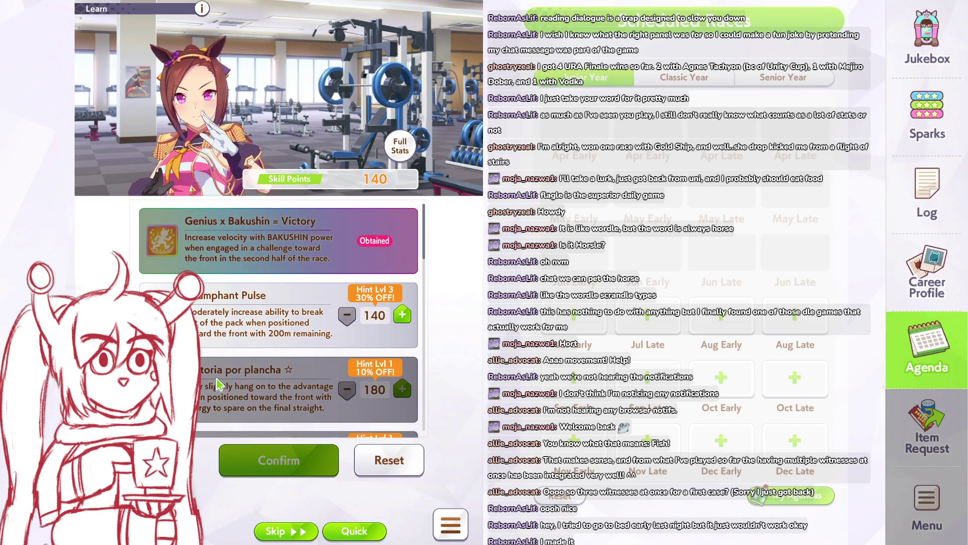
scroll(216, 384, down, 5)
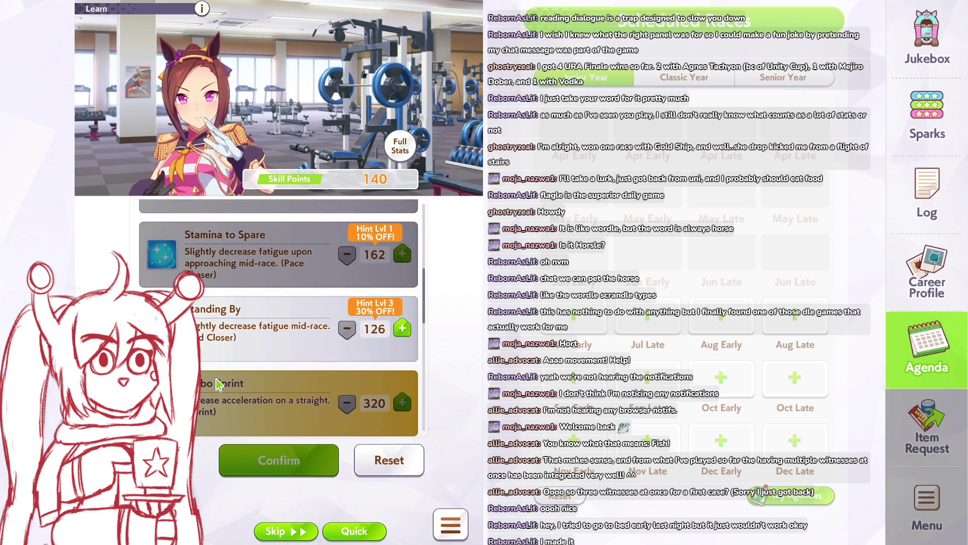
scroll(216, 384, down, 3)
scroll(218, 383, up, 3)
scroll(219, 382, down, 5)
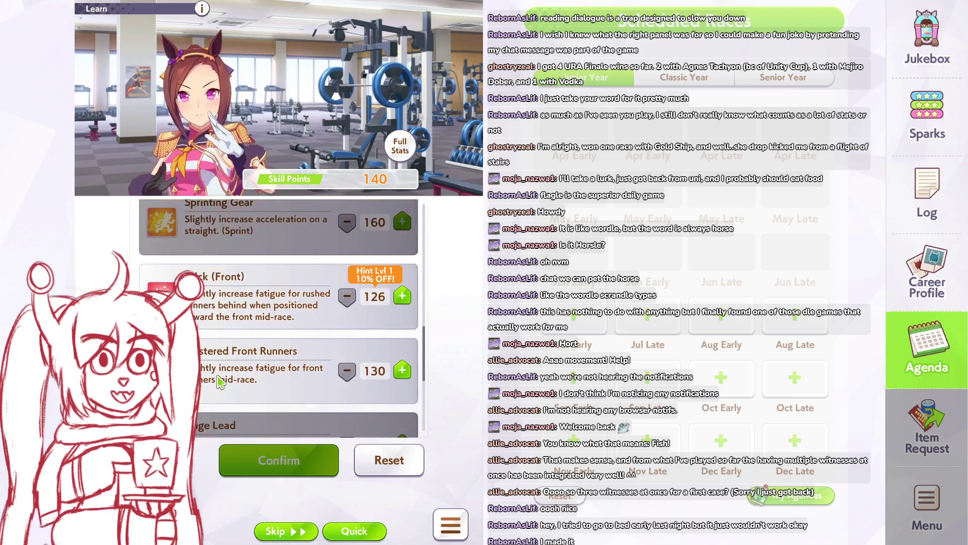
scroll(223, 377, down, 3)
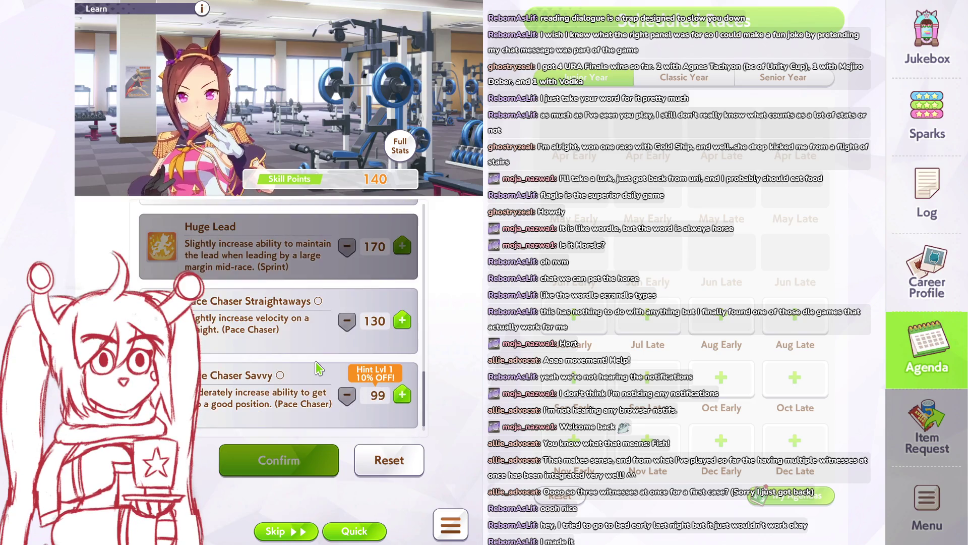
scroll(305, 363, down, 2)
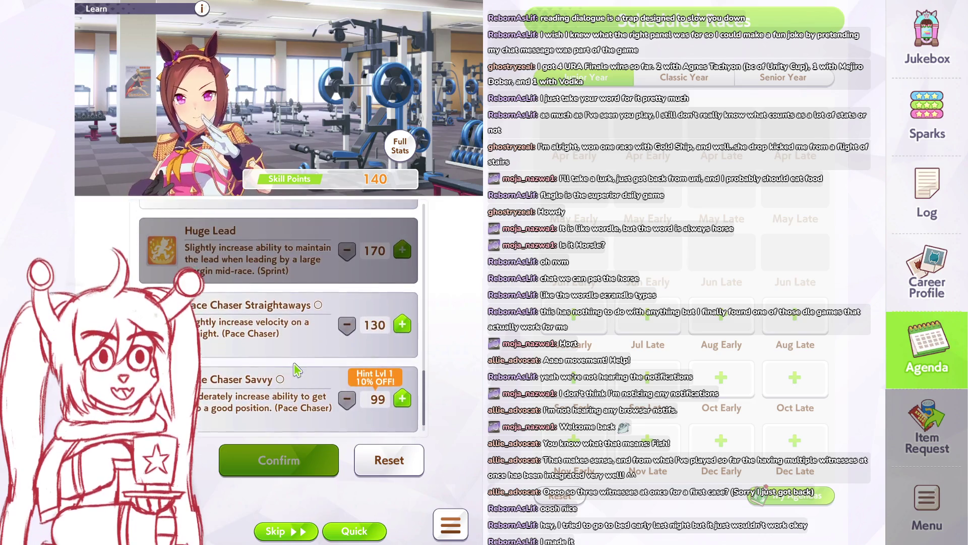
scroll(295, 369, up, 15)
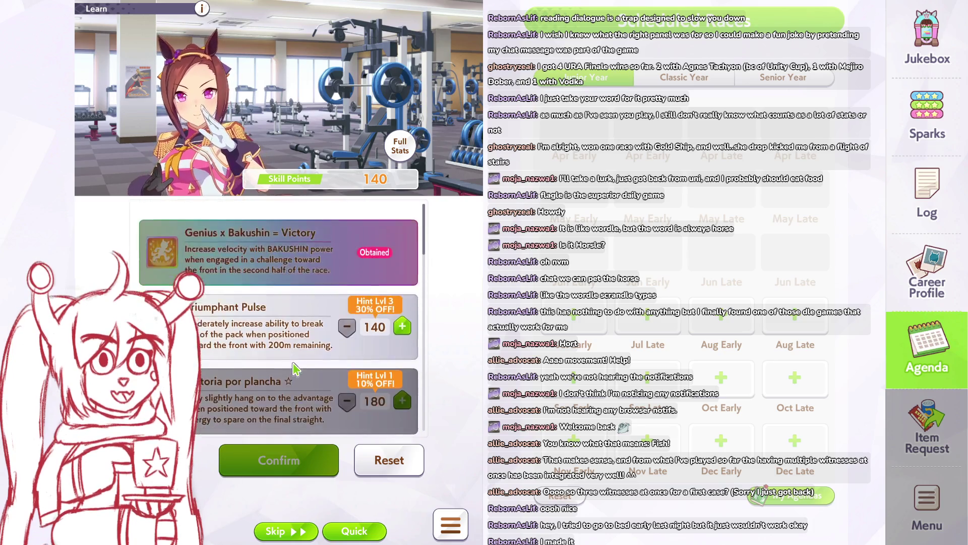
scroll(294, 369, down, 1)
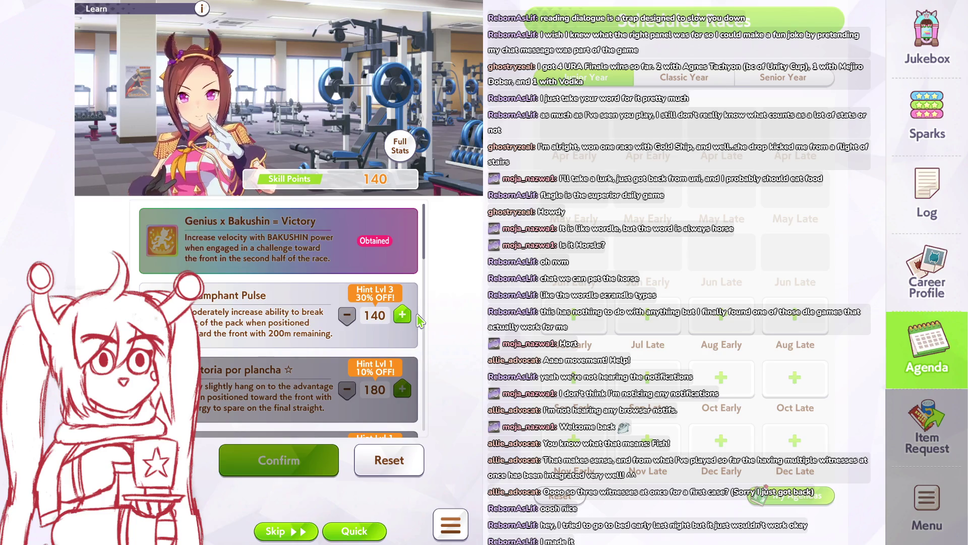
scroll(420, 321, down, 2)
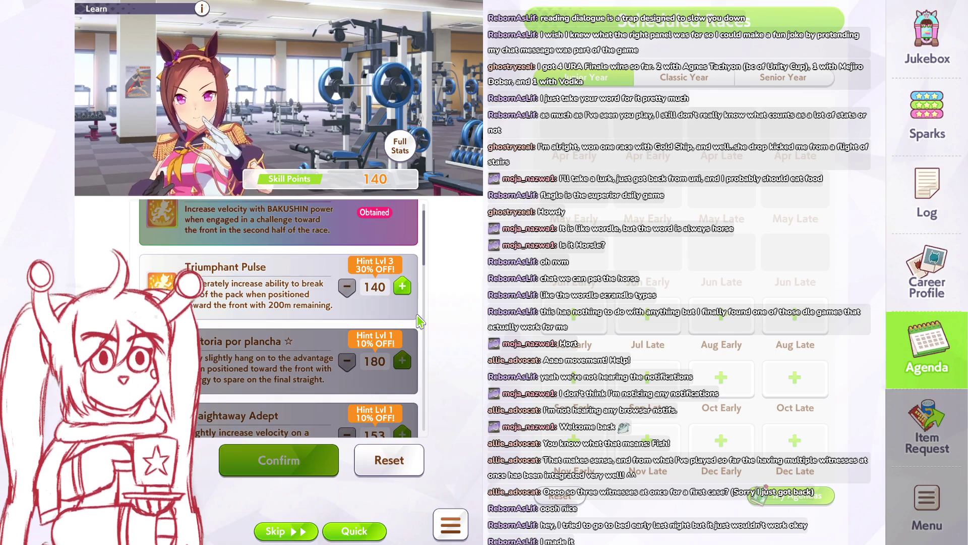
scroll(420, 320, down, 5)
scroll(420, 320, up, 5)
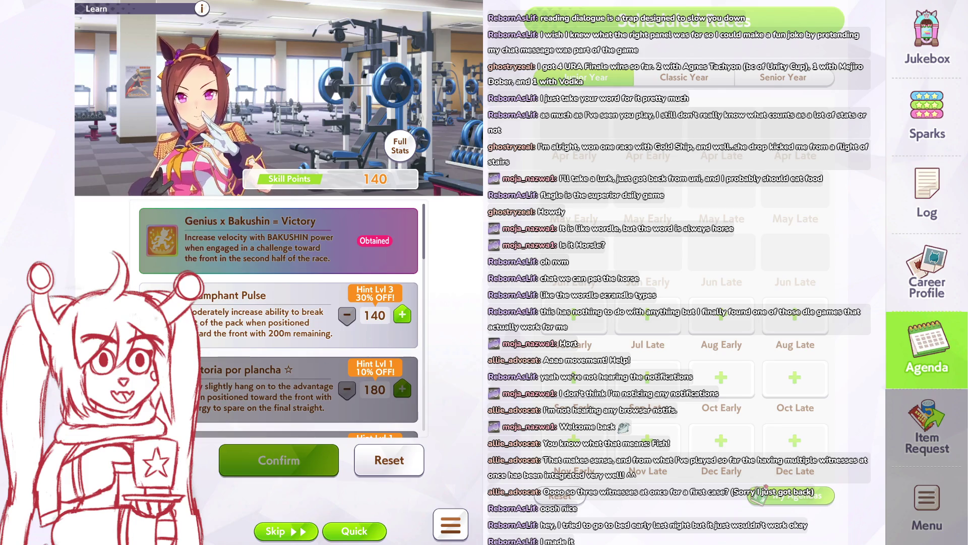
Step: Return to the Race List, enter Junior Make Debut, and start it from the paddock and runner lineup
key(Escape)
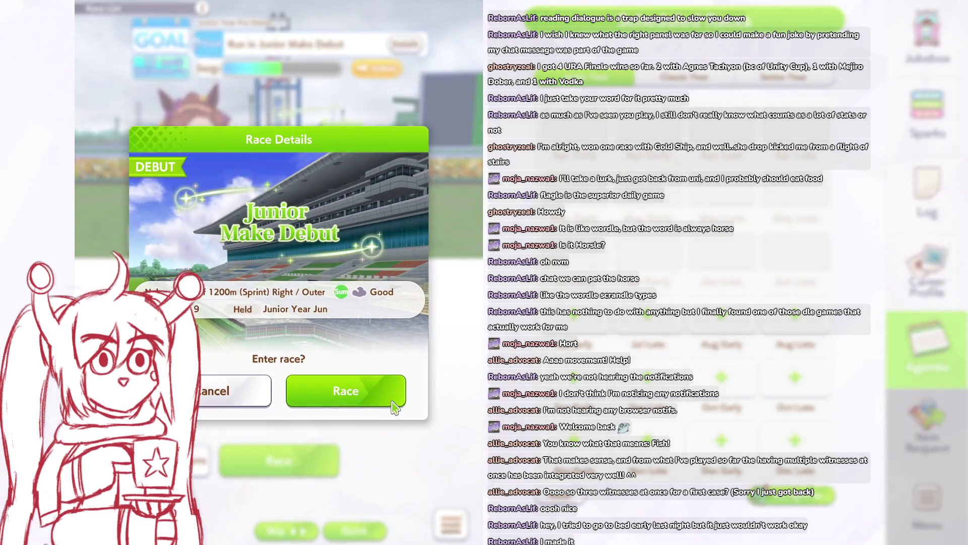
click(346, 391)
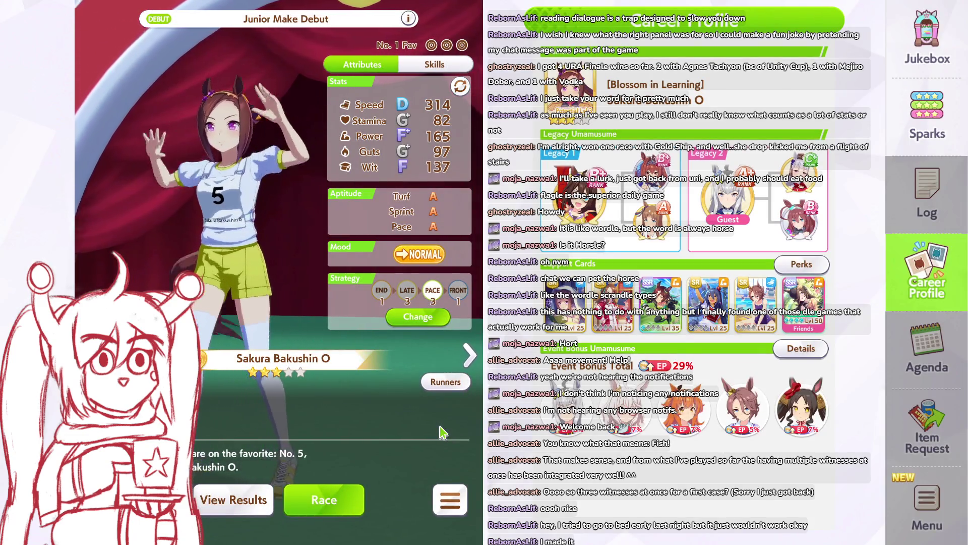
click(352, 506)
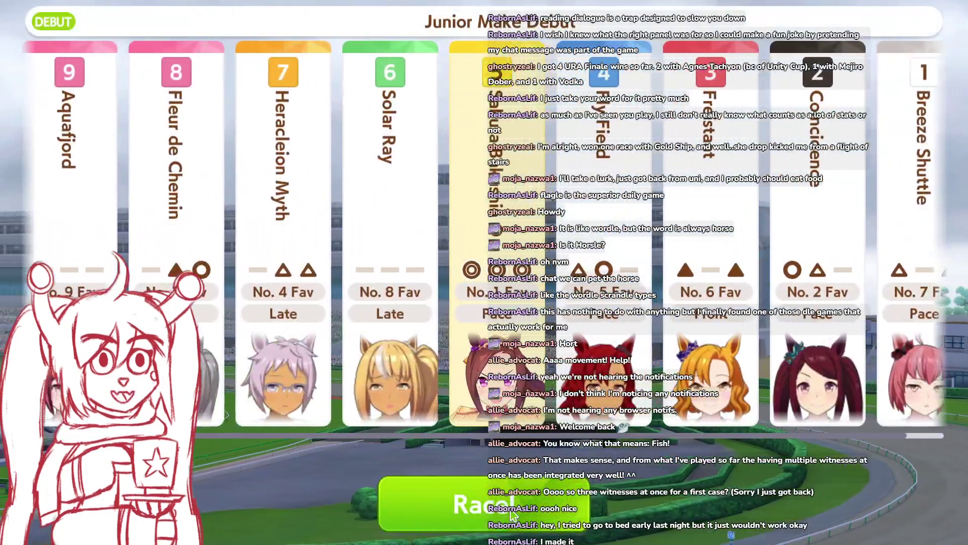
click(513, 515)
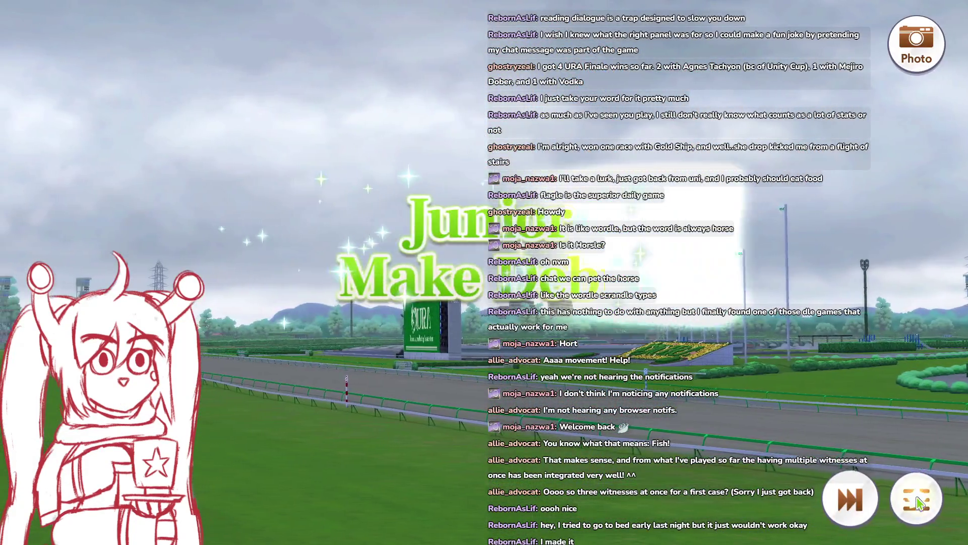
Step: Save the sound and graphics options from the in-race menu, then resume the debut race to its finish
key(Escape)
click(469, 202)
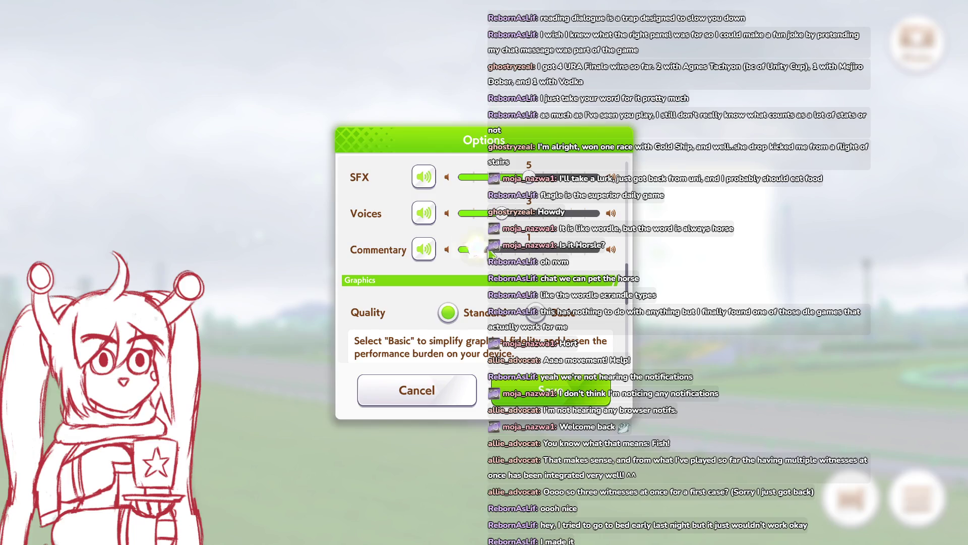
click(551, 390)
click(731, 416)
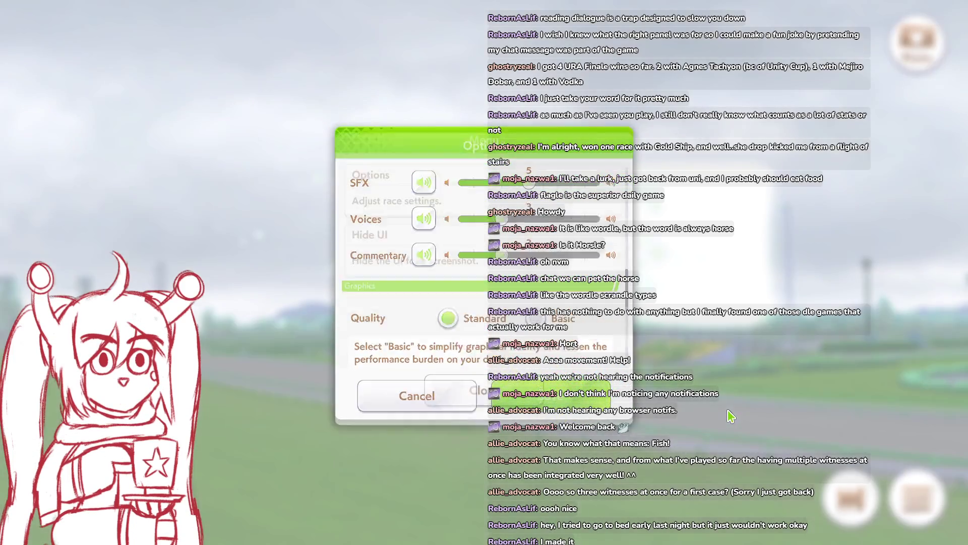
click(725, 415)
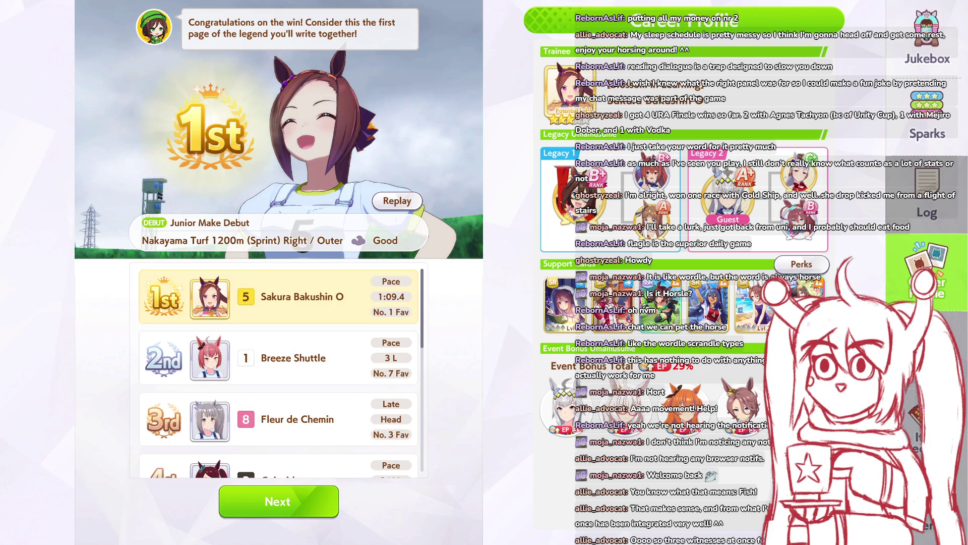
Step: Continue past the class and fan rewards, results, Goal Complete and goals list to Junior Early Jul
click(316, 505)
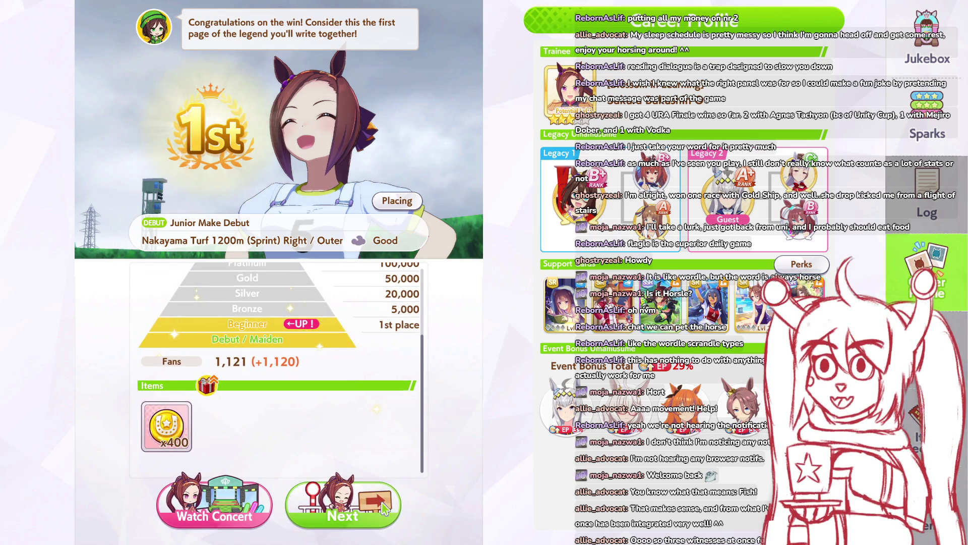
click(372, 522)
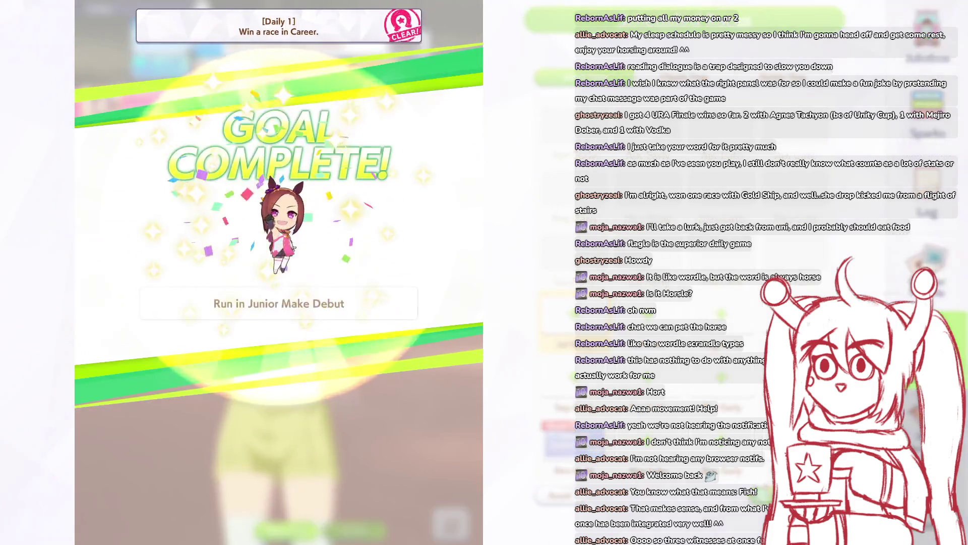
click(269, 470)
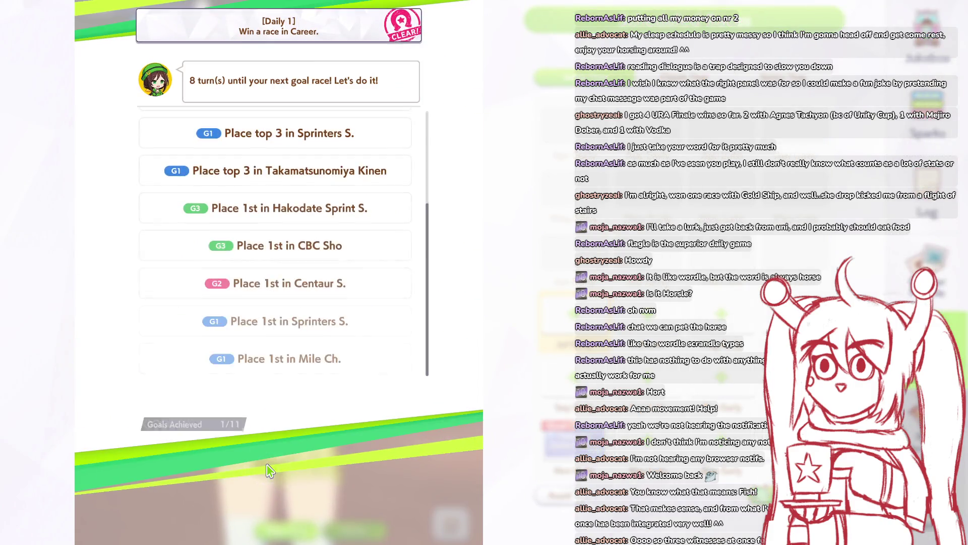
click(297, 465)
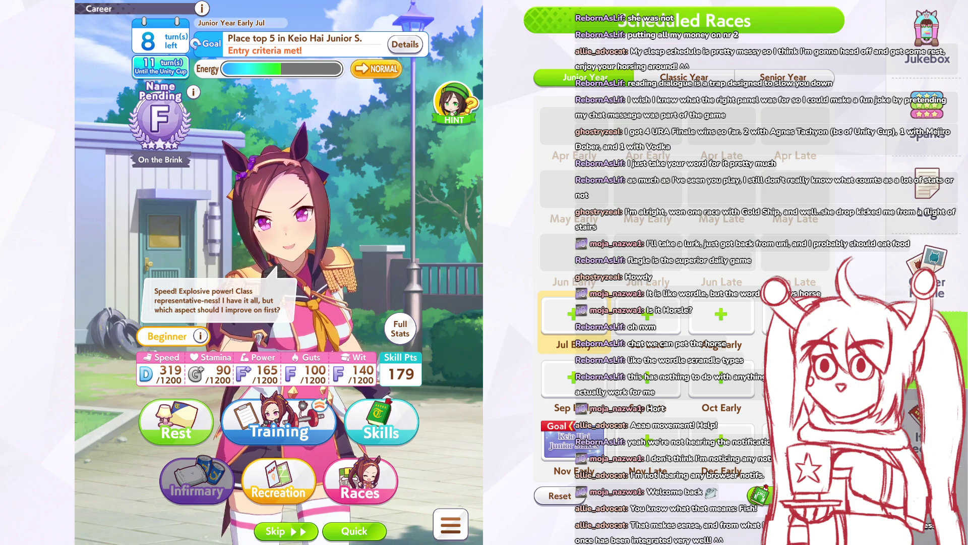
Step: Do Power training this turn after previewing Wit, and dismiss the new training partner event
click(351, 440)
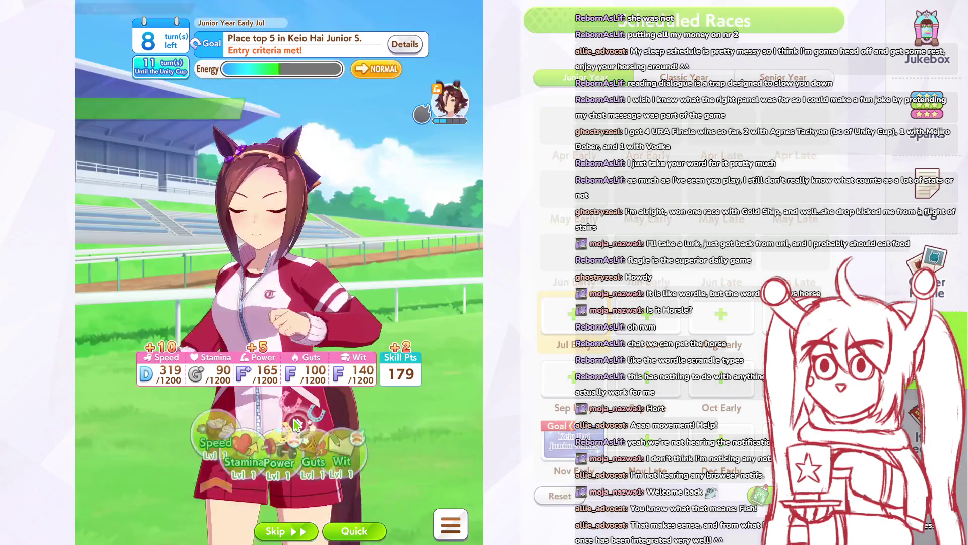
click(401, 456)
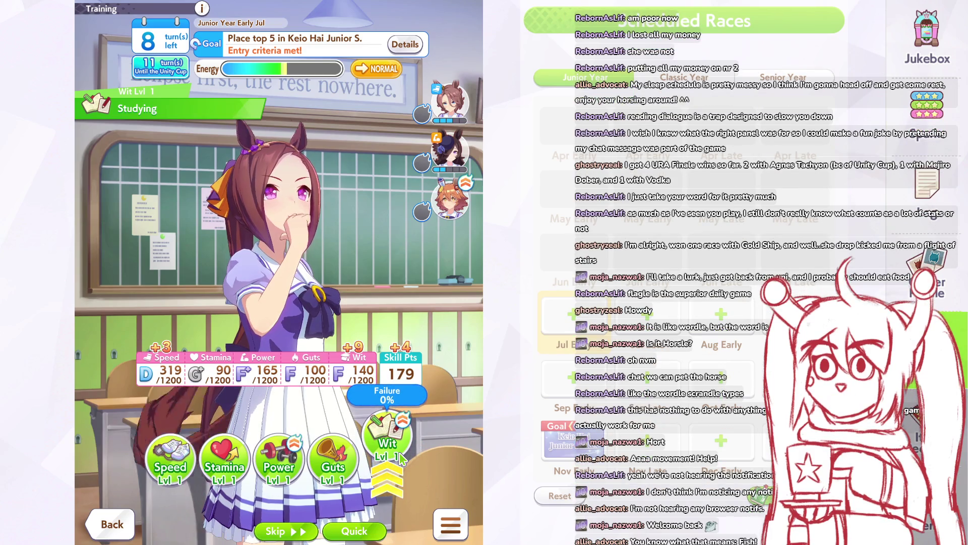
click(296, 445)
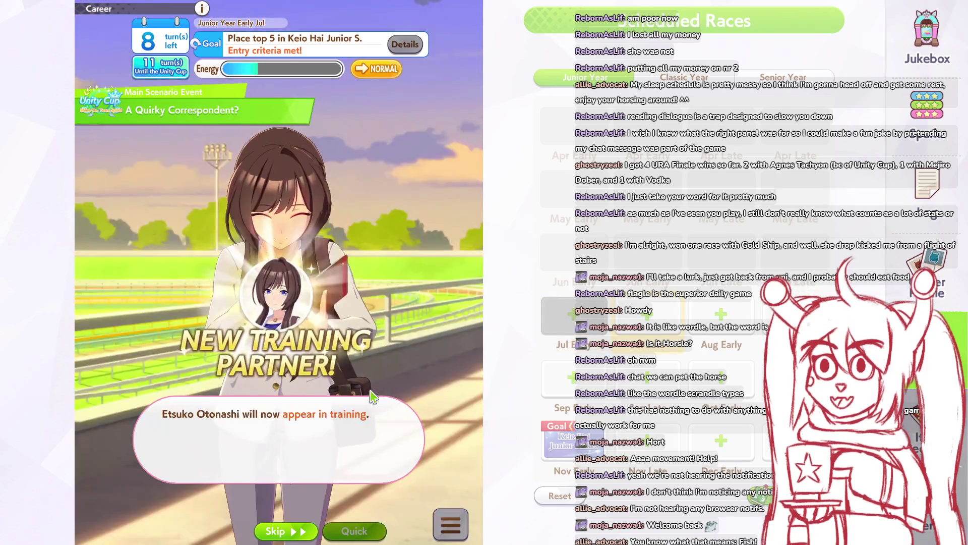
click(406, 411)
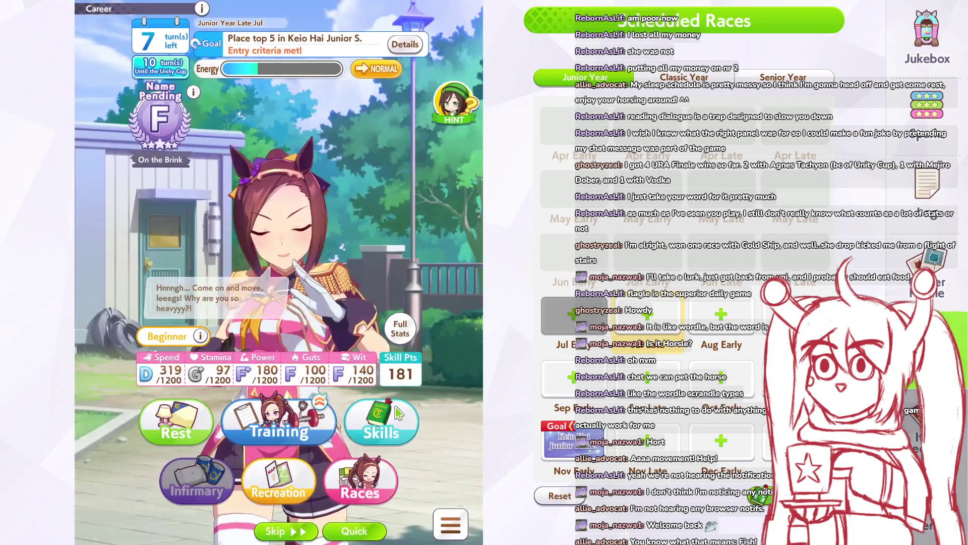
Step: Rest this turn instead of training to recover energy
click(265, 426)
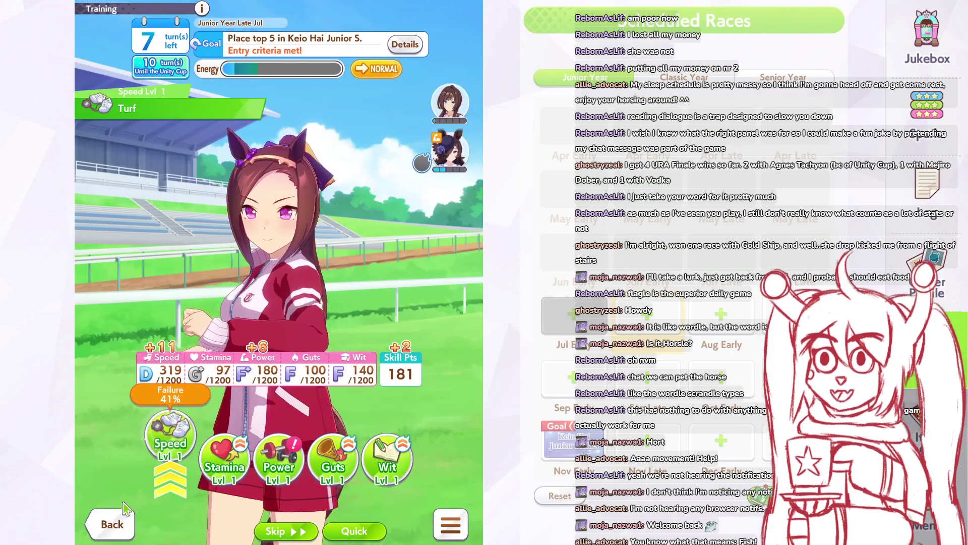
click(112, 524)
click(173, 426)
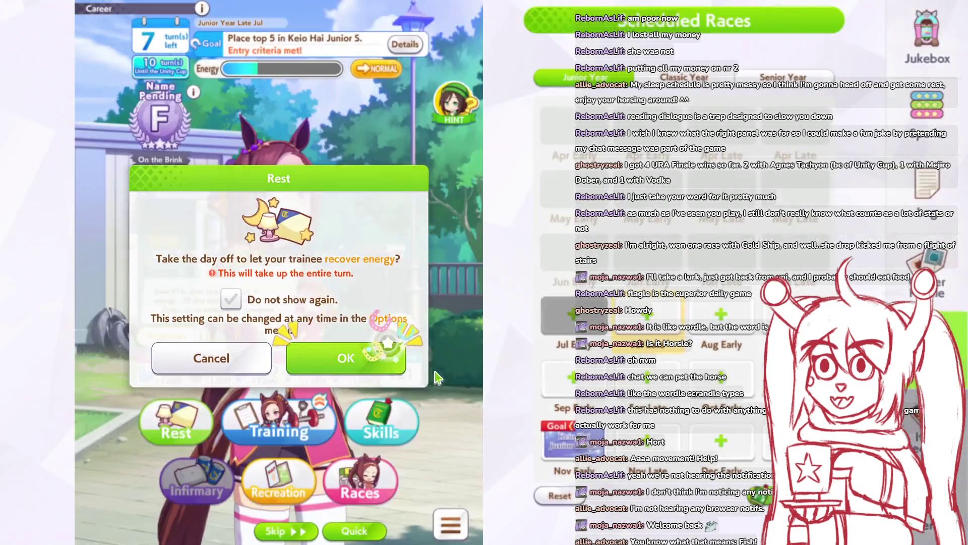
click(393, 356)
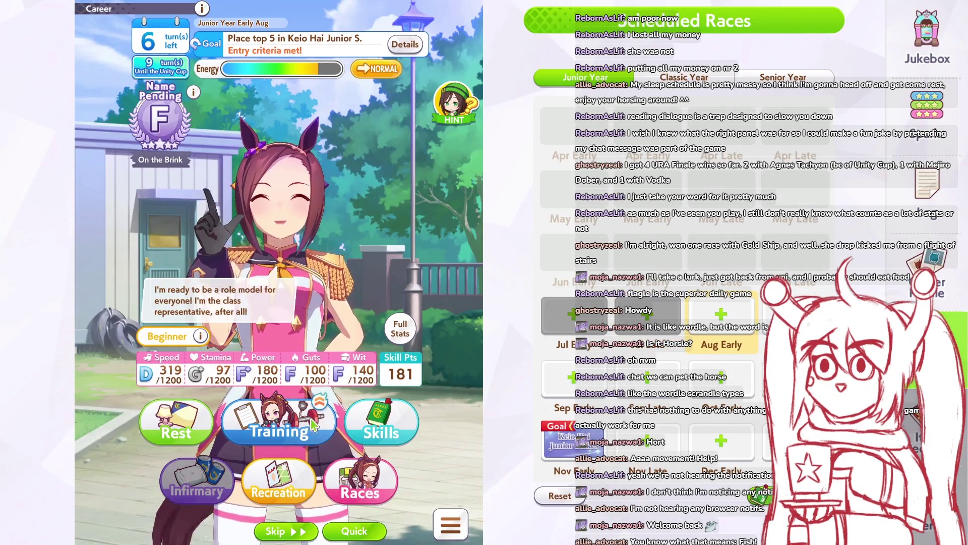
Step: Do Speed training on two consecutive turns, raising Speed to 349
click(294, 428)
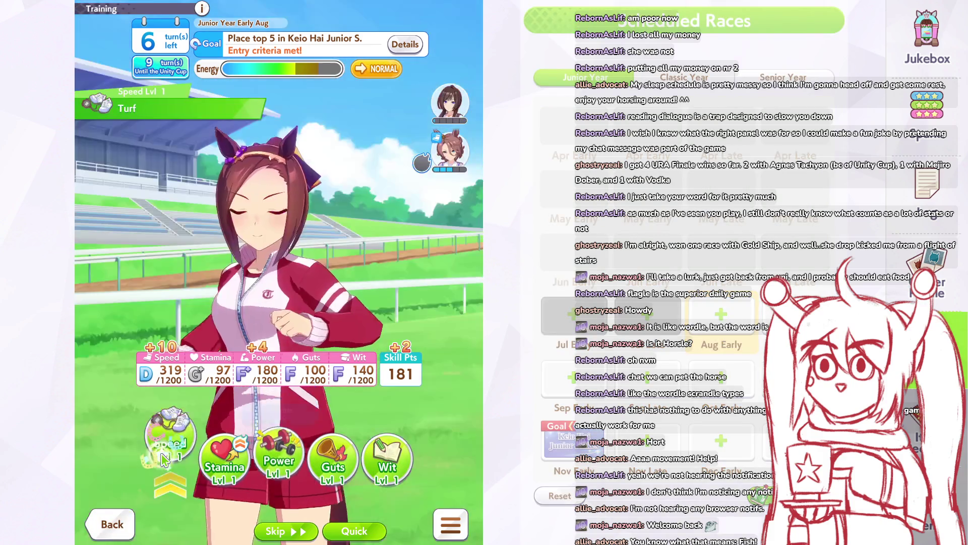
click(170, 454)
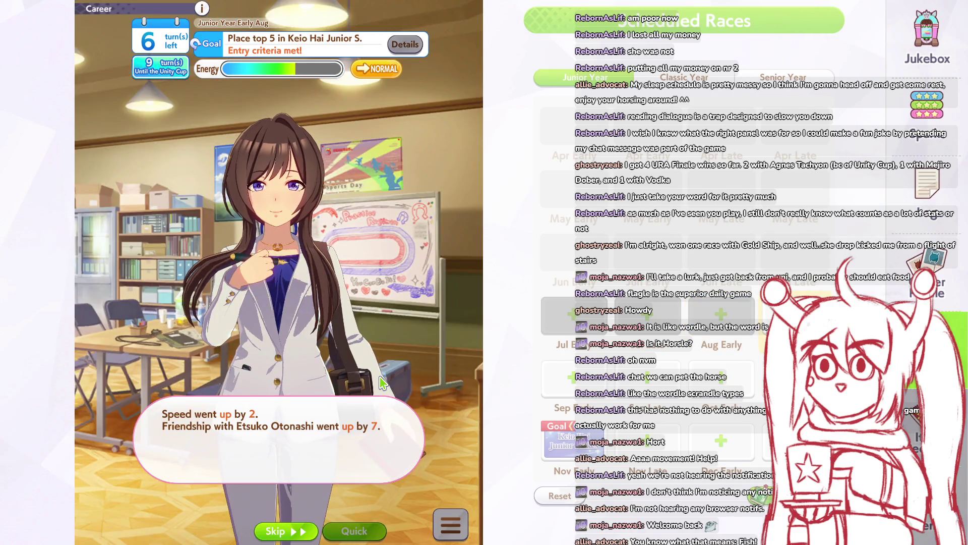
click(382, 383)
click(278, 403)
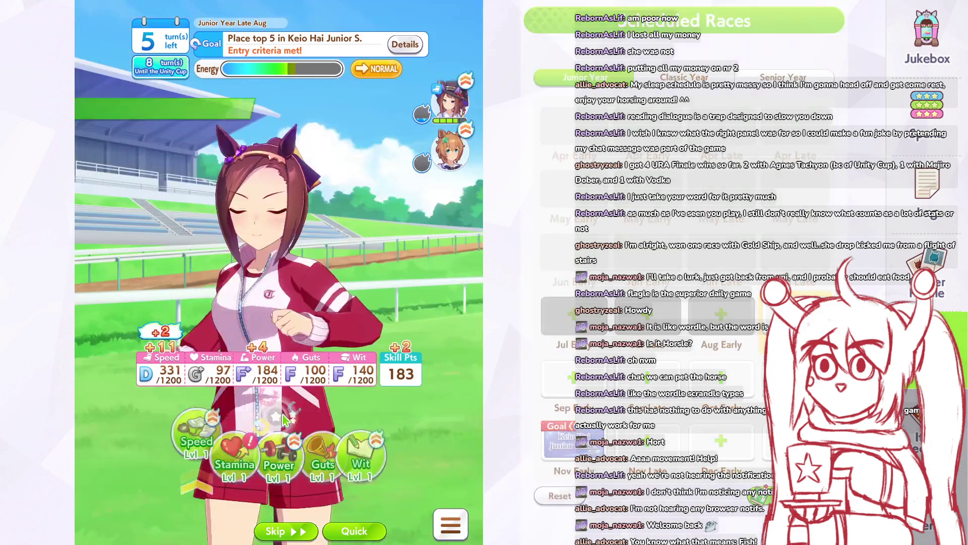
click(171, 446)
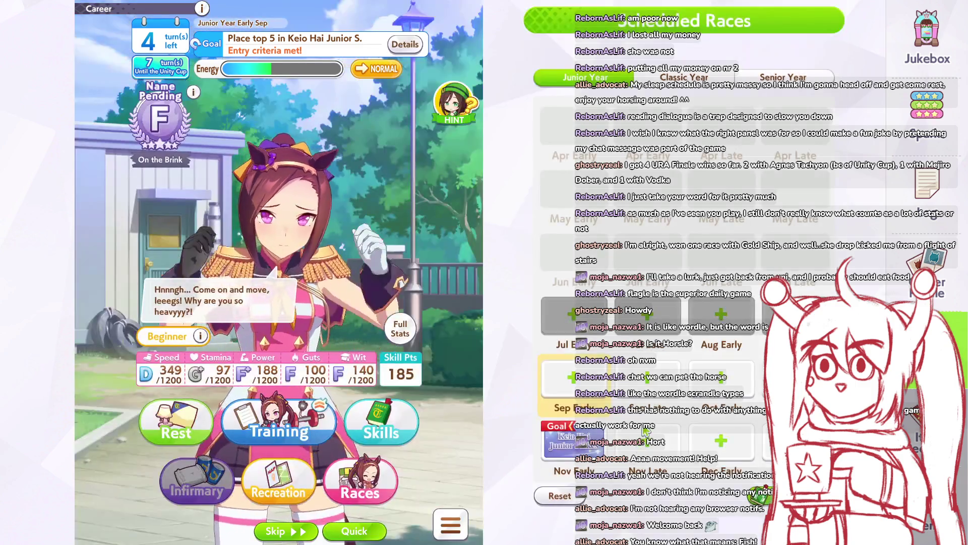
Step: Browse the Junior Year Late Sep through Late Oct races without saving, then rest this turn
click(640, 443)
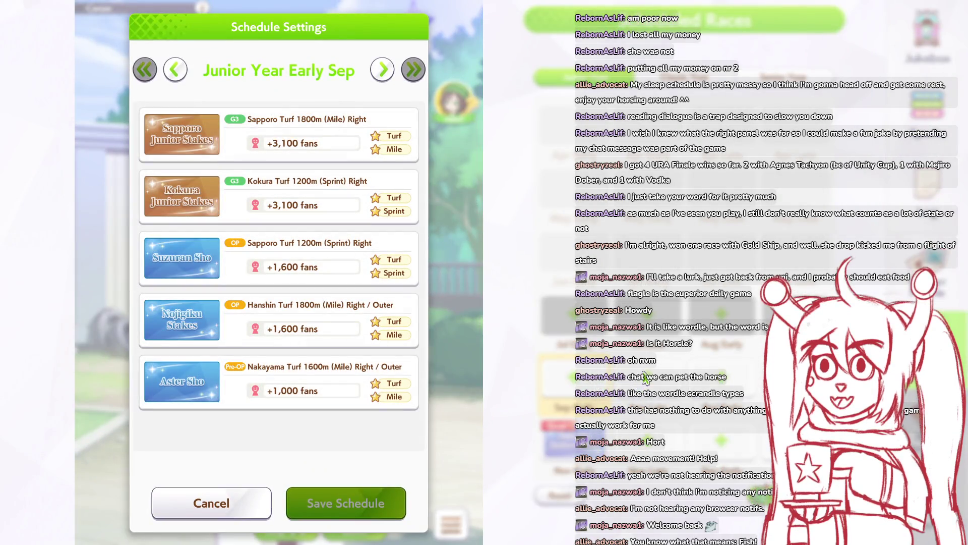
click(651, 382)
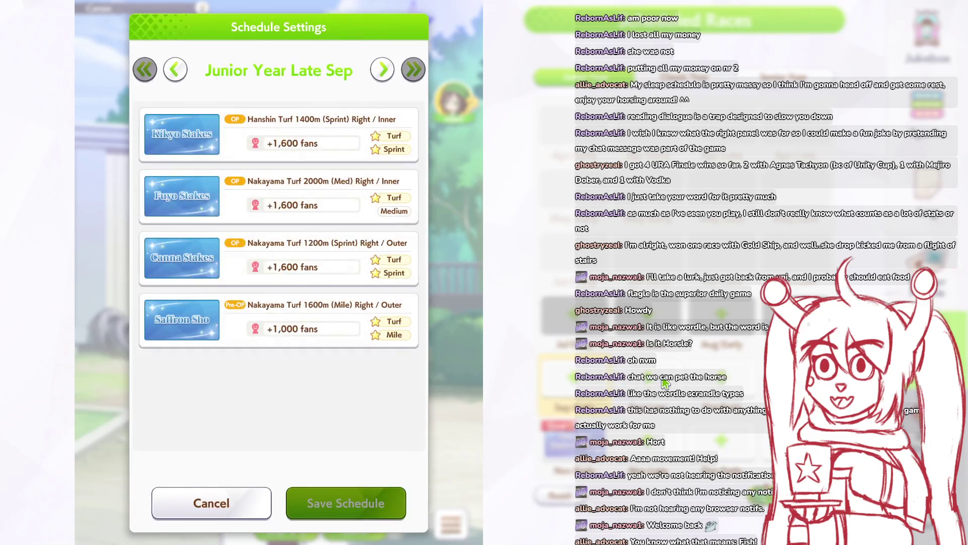
click(730, 381)
click(730, 381)
click(728, 376)
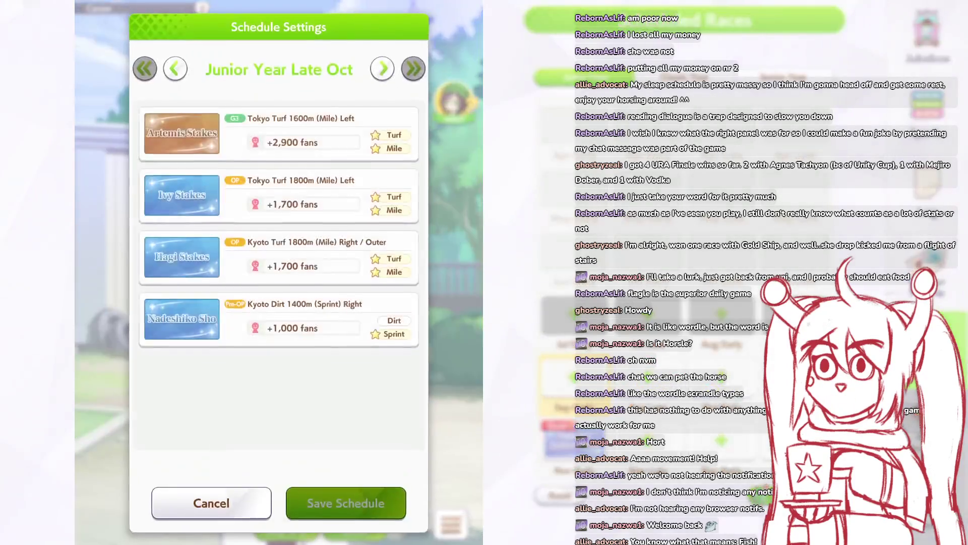
click(602, 398)
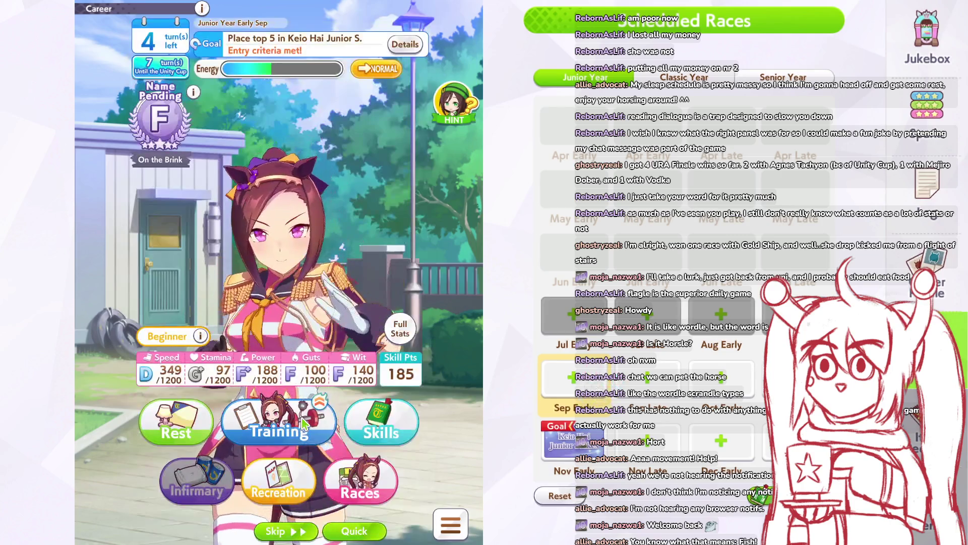
click(176, 423)
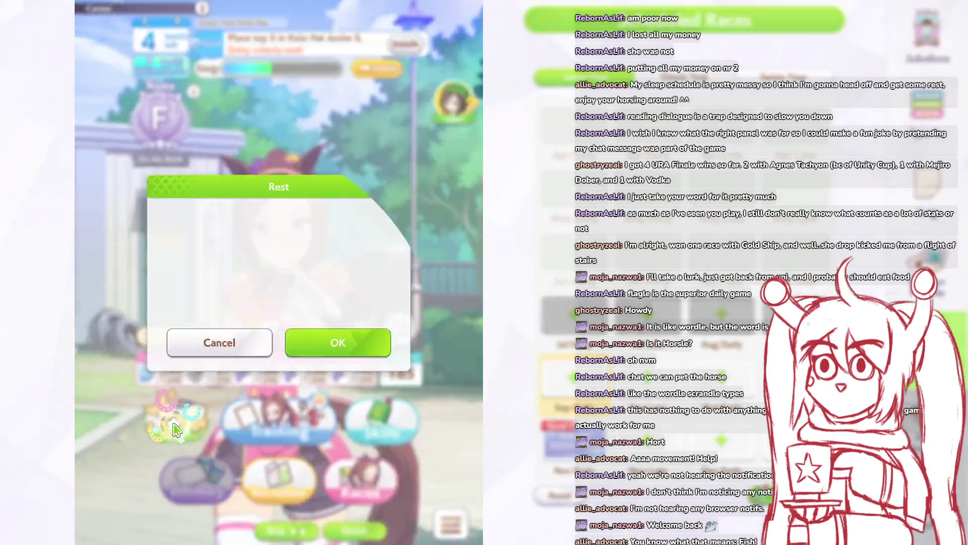
click(338, 359)
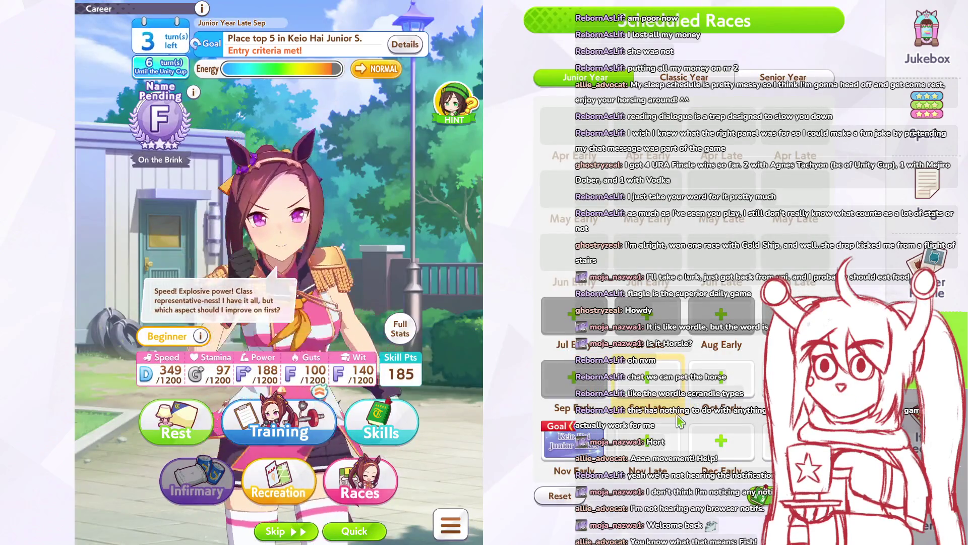
Step: Browse the Junior Year Late Nov, Early Dec and Late Dec race lists
click(679, 423)
scroll(287, 318, down, 1)
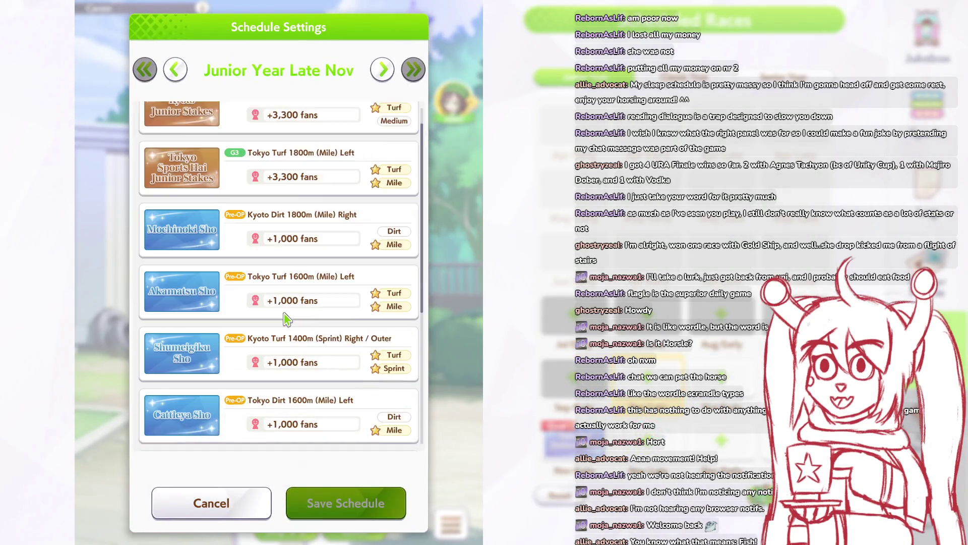
scroll(285, 318, down, 3)
scroll(289, 313, up, 4)
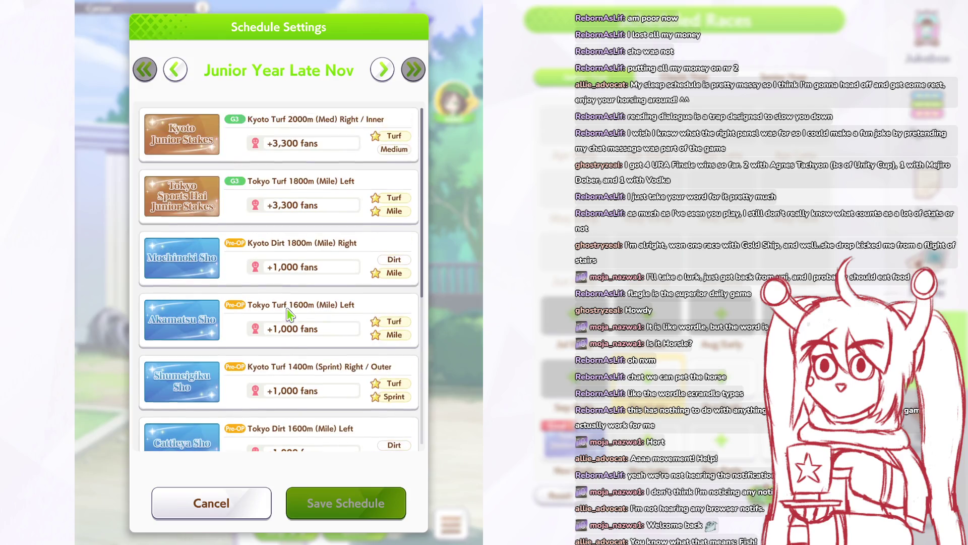
click(656, 416)
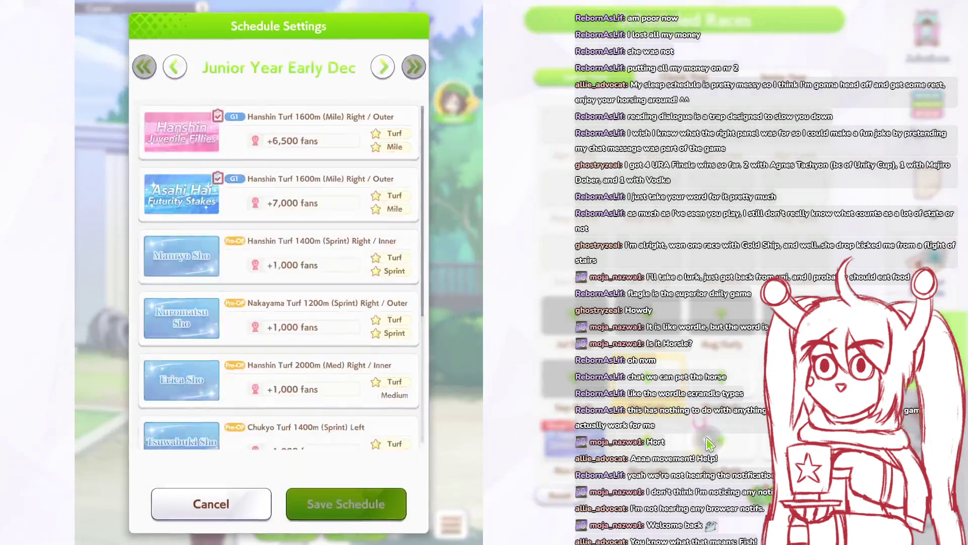
scroll(333, 285, down, 4)
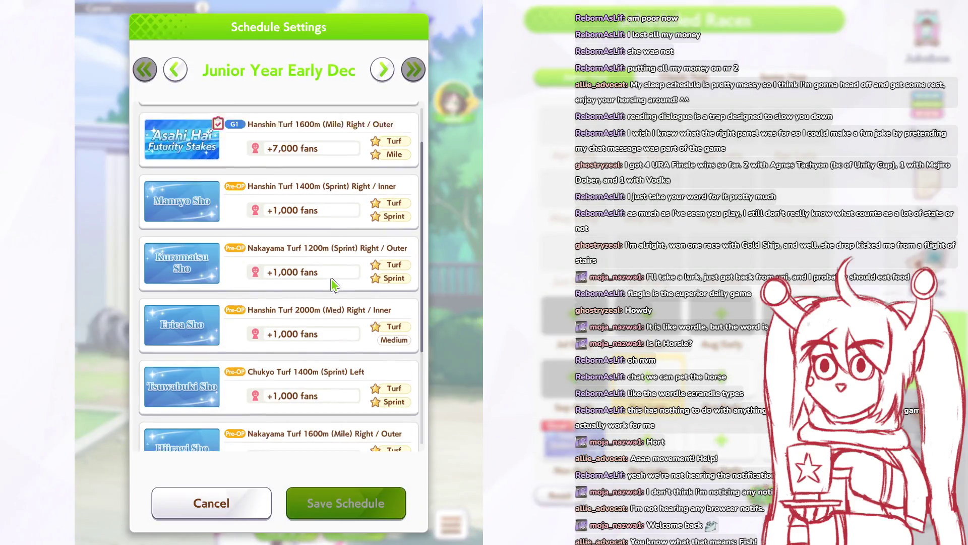
click(652, 380)
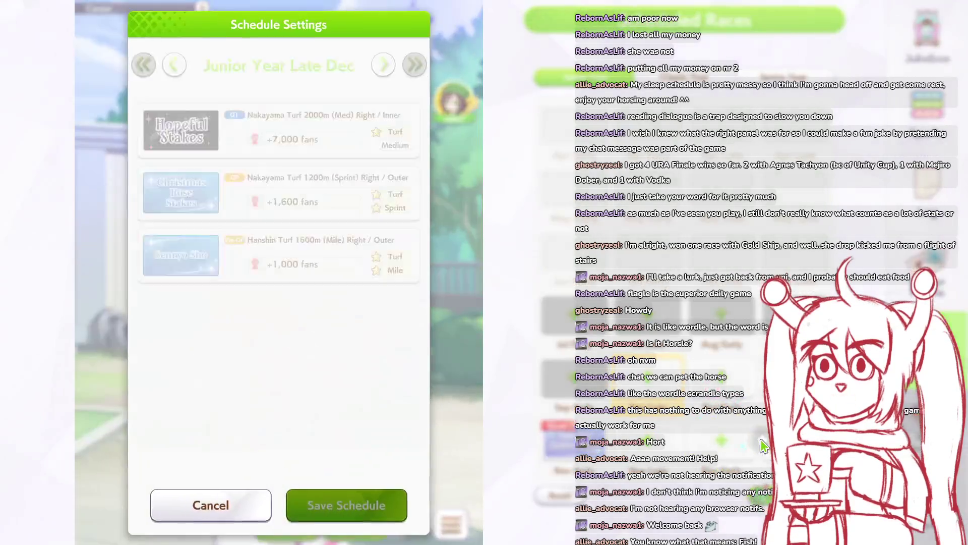
click(682, 398)
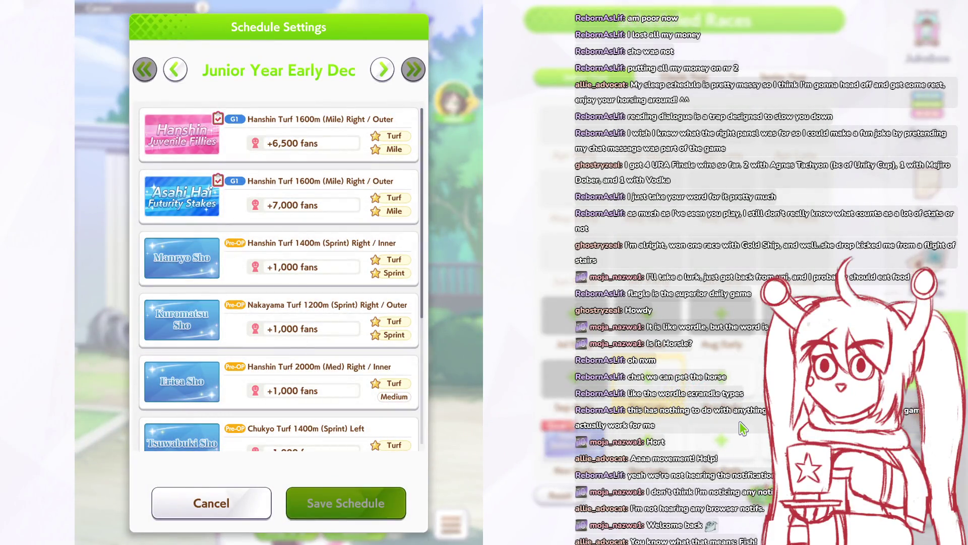
Step: Schedule Shinzan Kinen for Classic Year Early Jan and save the schedule
click(741, 427)
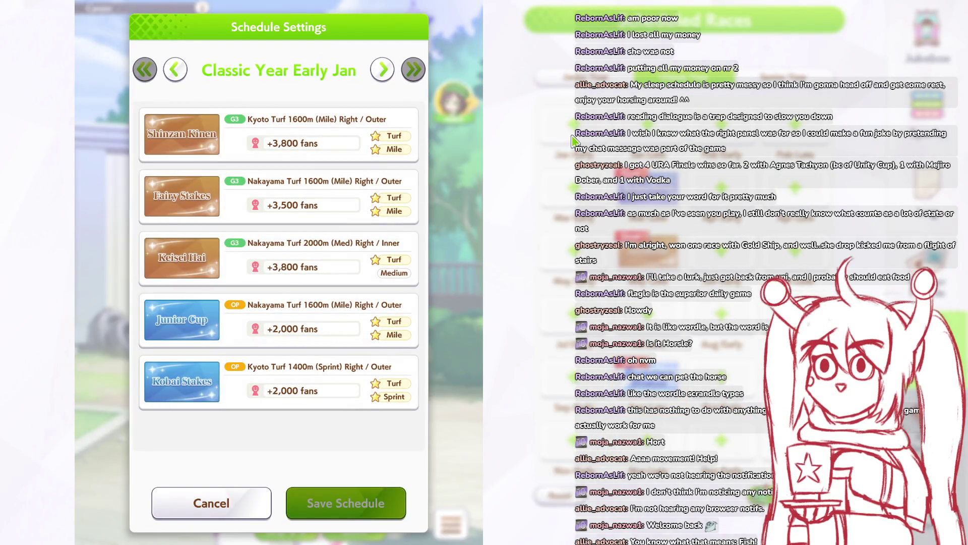
click(384, 137)
click(364, 483)
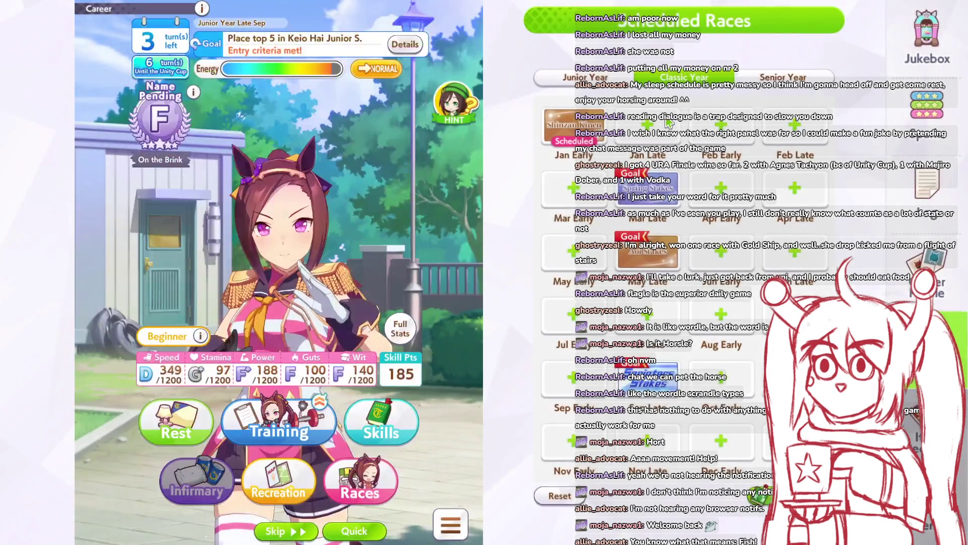
click(723, 141)
click(754, 145)
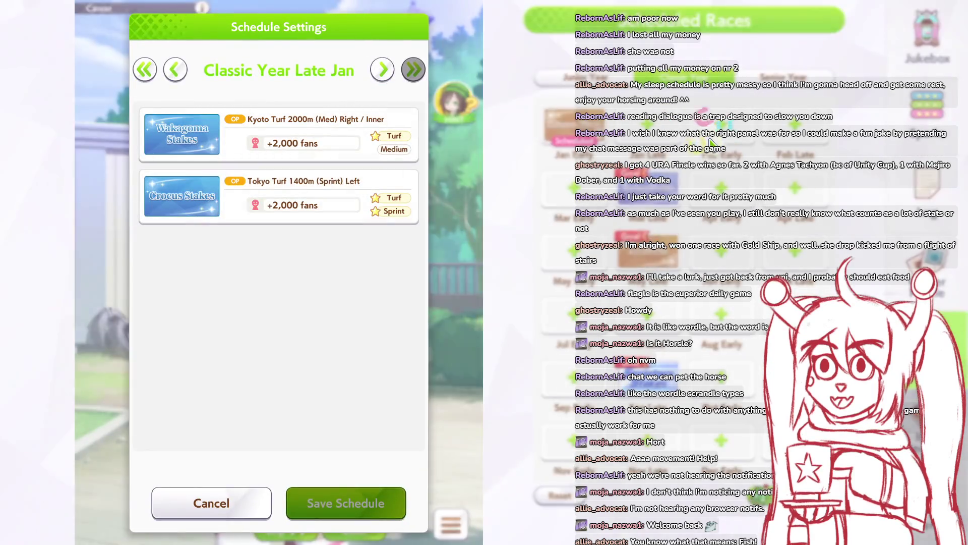
Step: Schedule Fillies' Revue for Classic Year Early Mar and save it
click(778, 152)
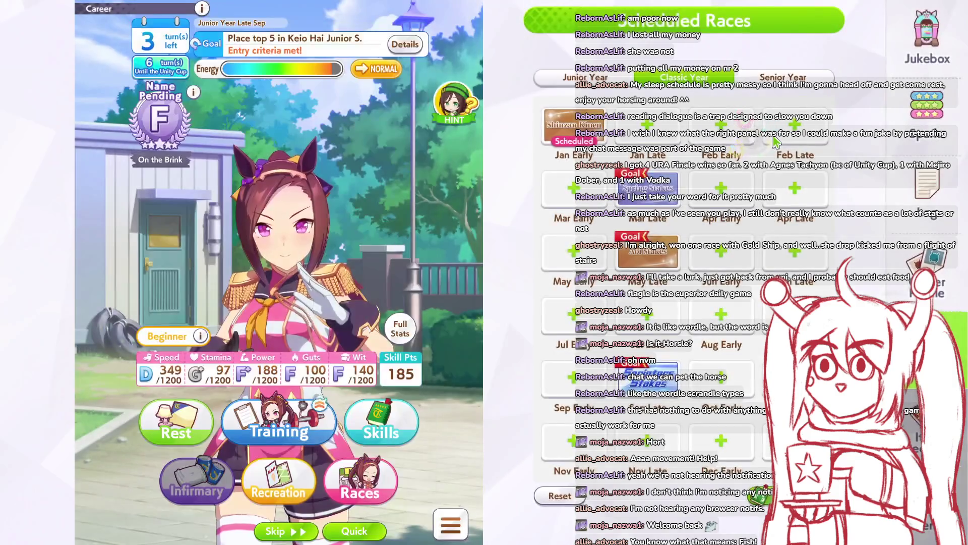
click(780, 150)
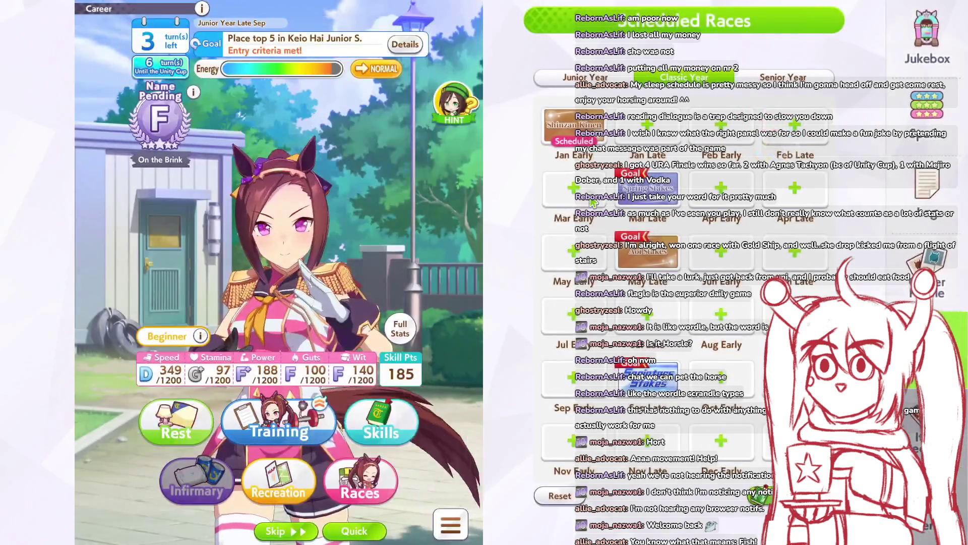
click(639, 202)
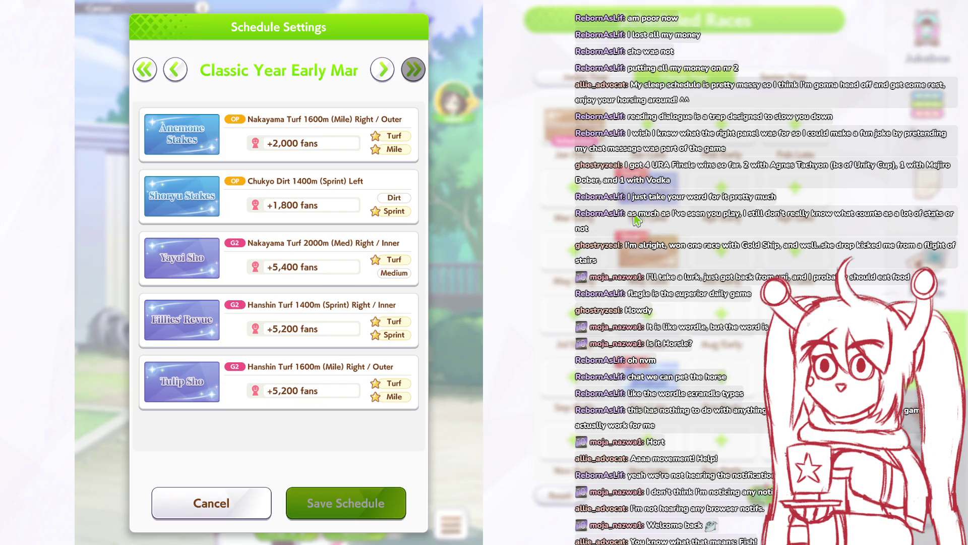
click(348, 323)
click(373, 504)
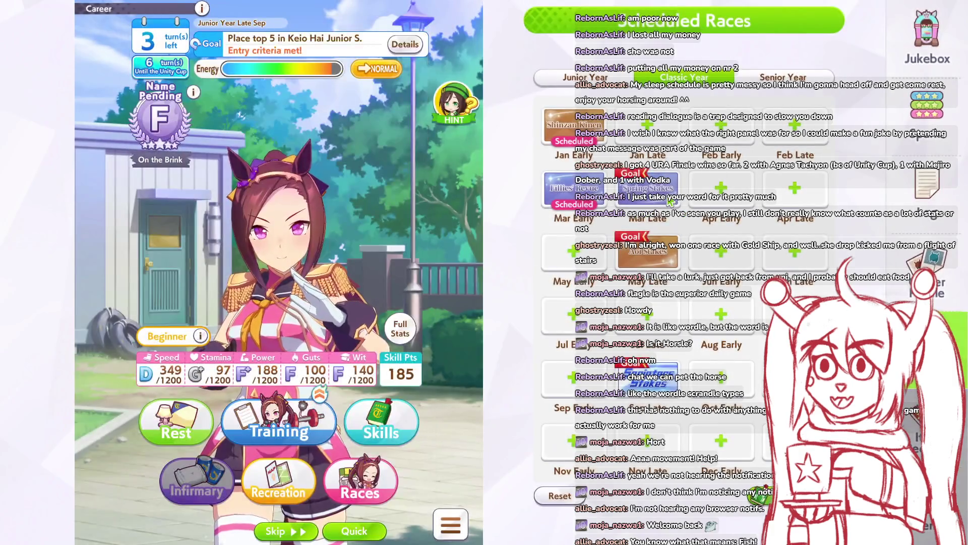
Step: Browse the Classic Year Late Mar through Early May races without scheduling any
click(670, 202)
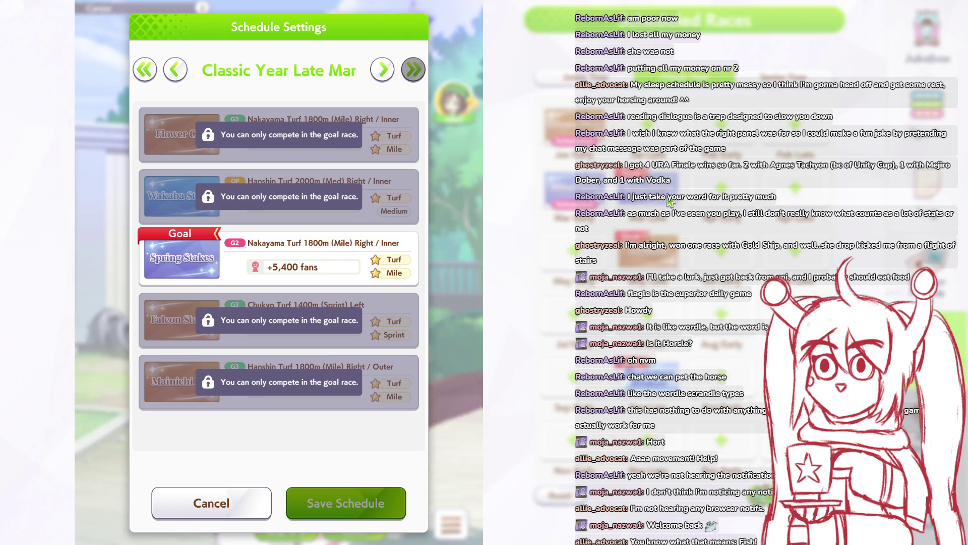
key(Escape)
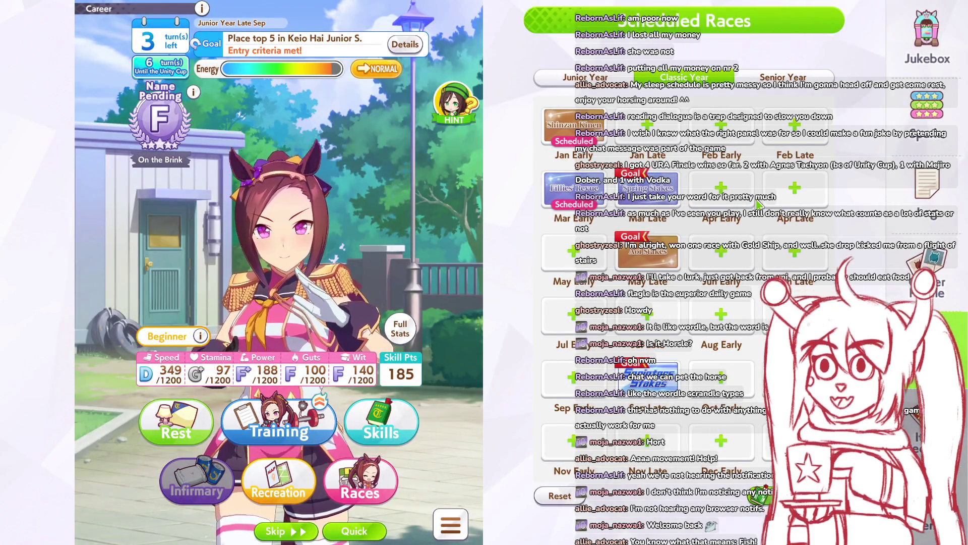
click(753, 199)
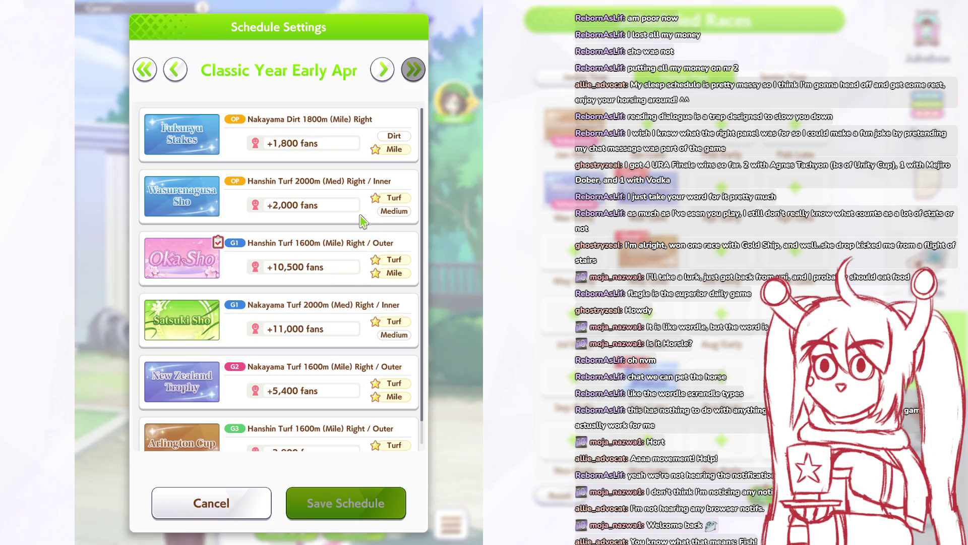
scroll(361, 221, down, 1)
scroll(361, 220, up, 1)
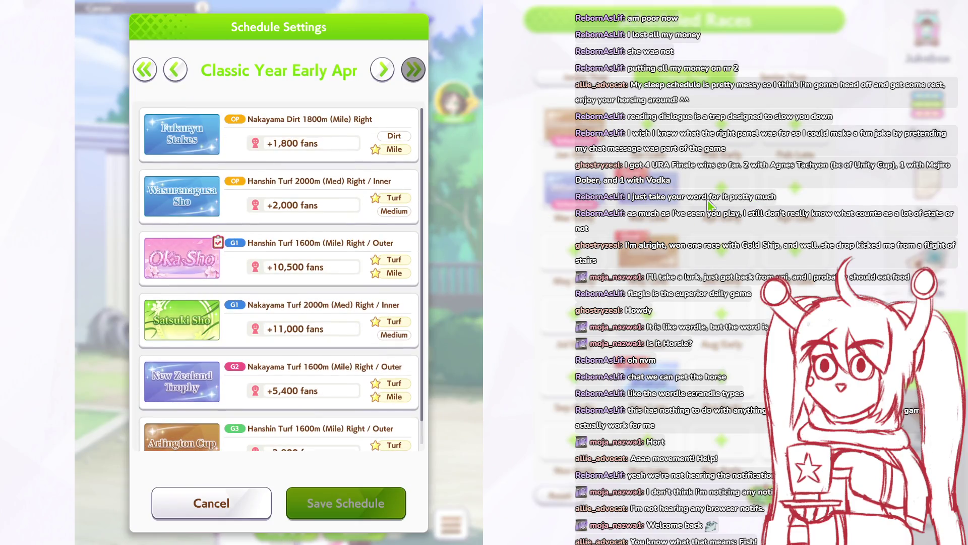
click(711, 204)
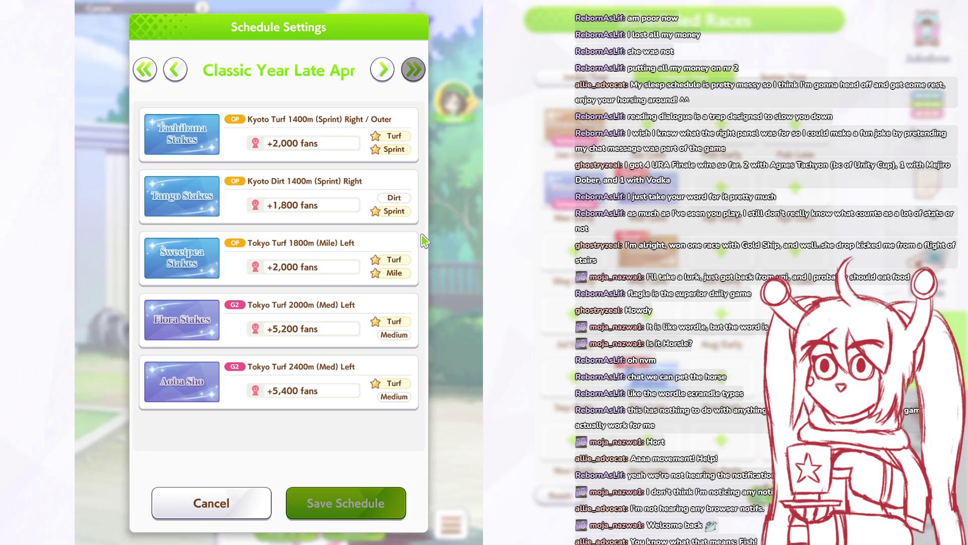
click(591, 279)
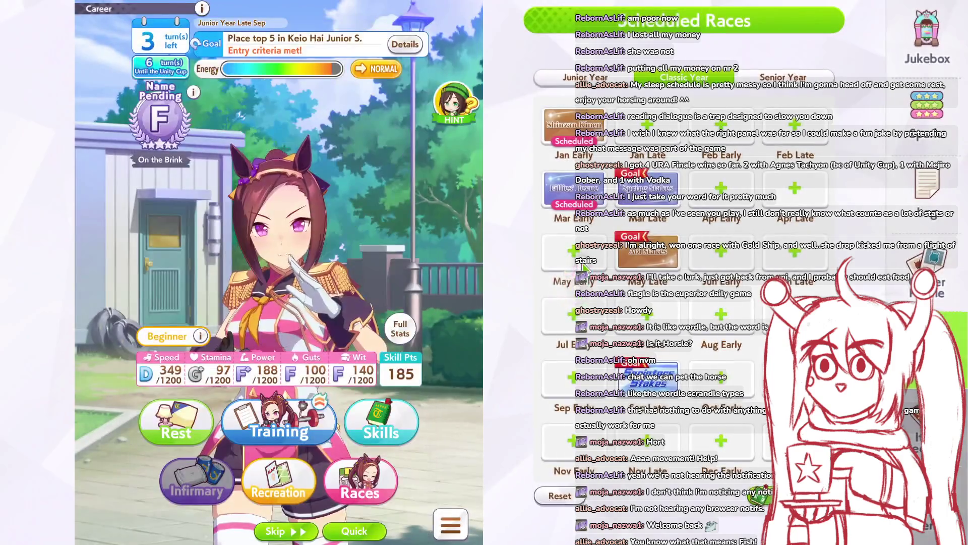
Step: Schedule Centaur Stakes for Classic Year Early Sep and save it
click(684, 280)
click(581, 386)
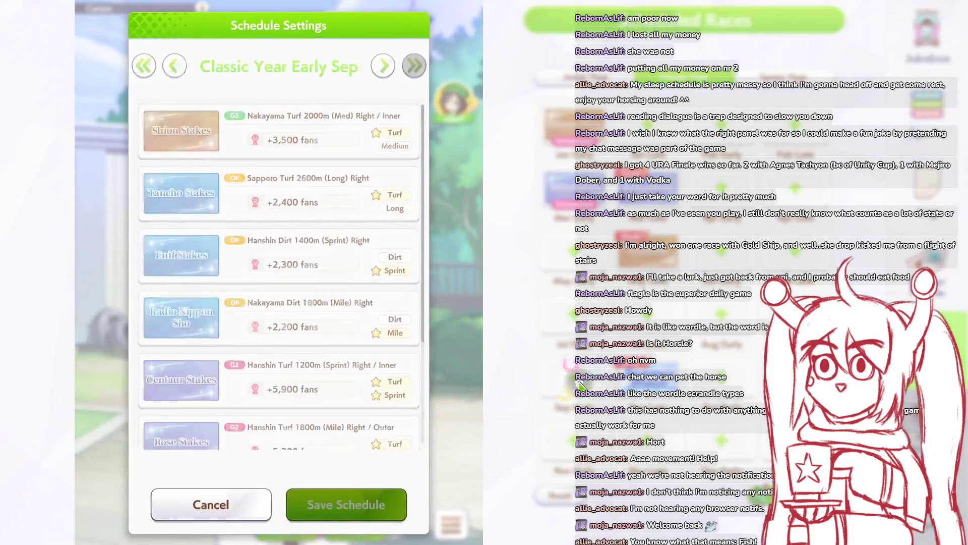
scroll(334, 319, down, 3)
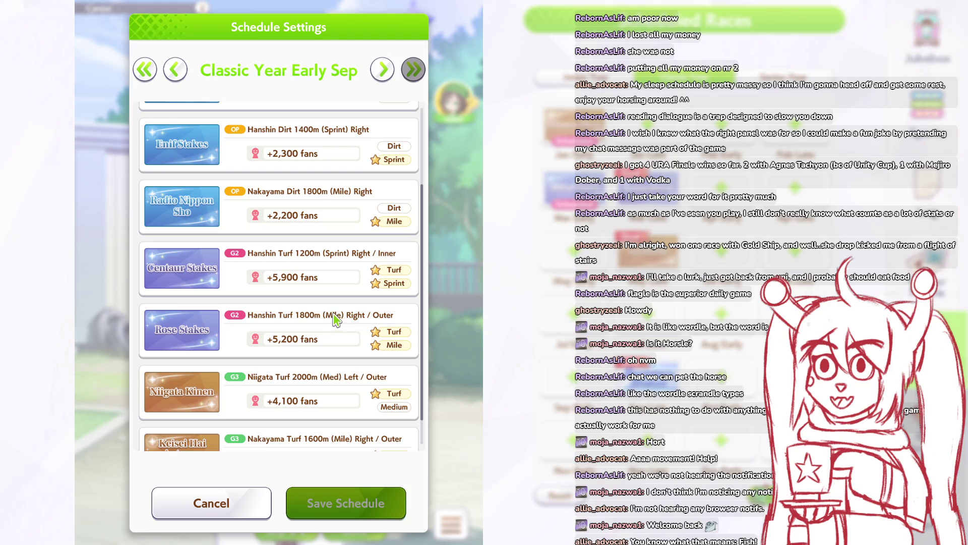
click(356, 279)
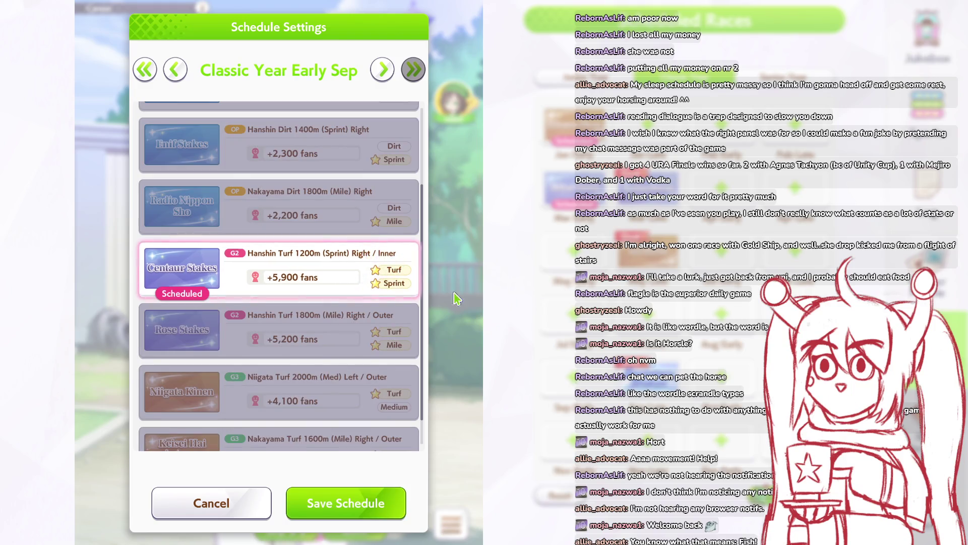
click(346, 502)
Step: Schedule Keihan Hai for Classic Late Nov and Hanshin Cup for Late Dec, saving each
click(671, 444)
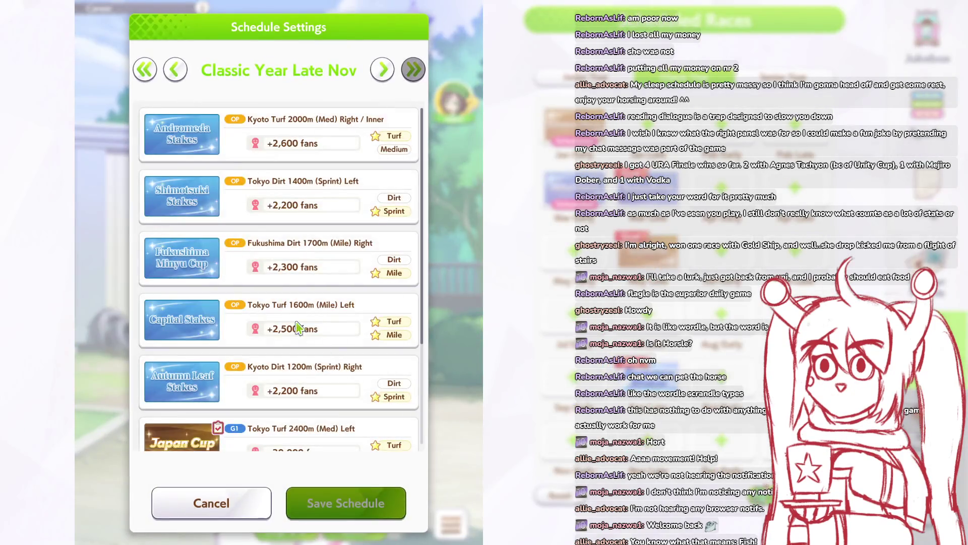
scroll(298, 329, down, 4)
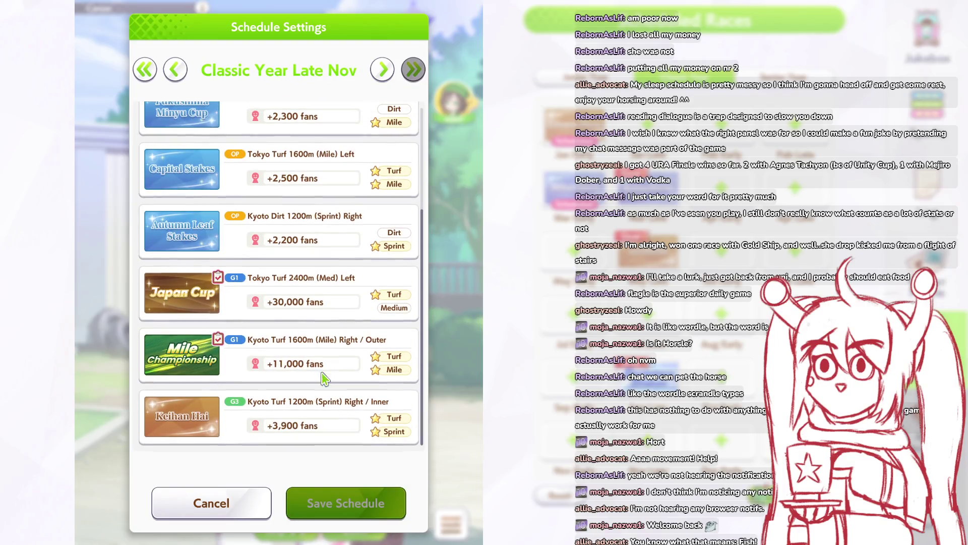
scroll(322, 406, up, 3)
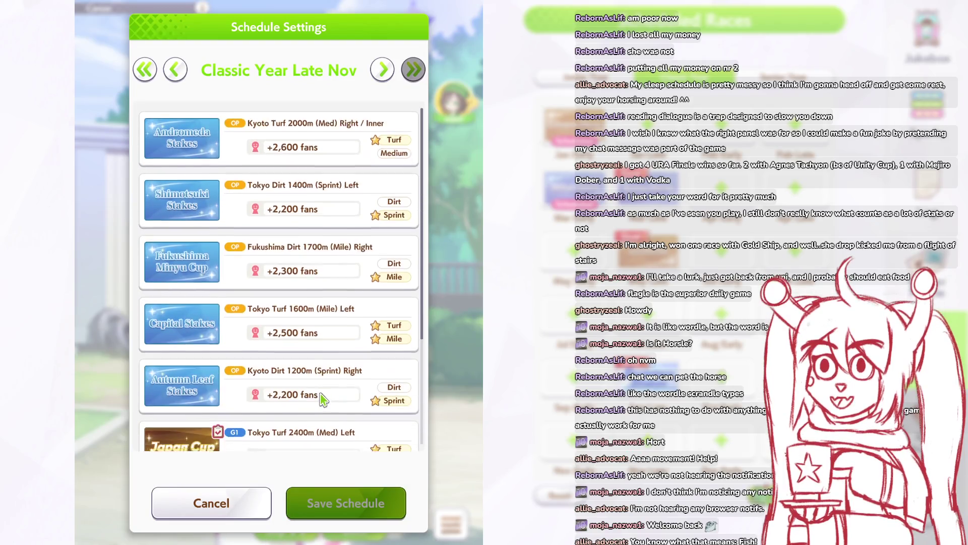
scroll(325, 409, down, 3)
click(328, 423)
click(395, 503)
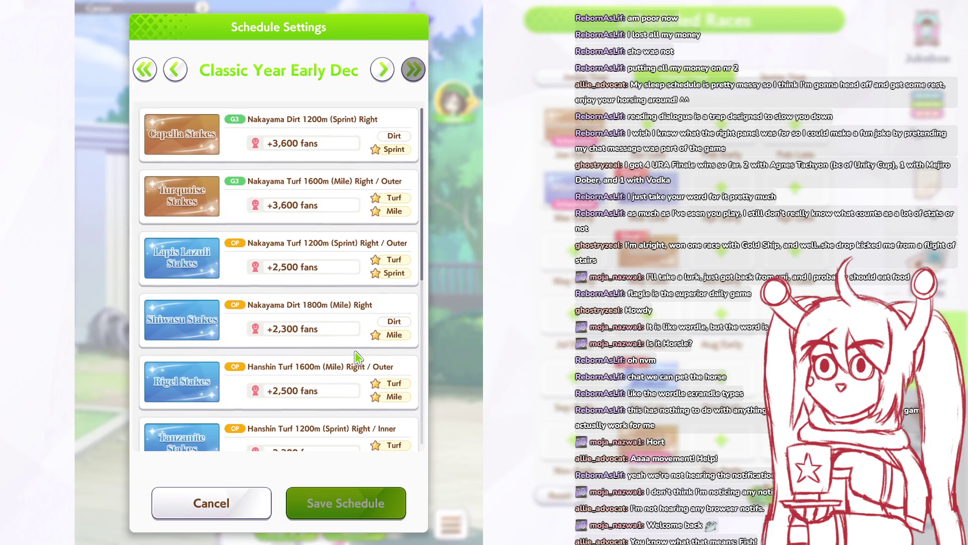
drag(356, 357, 484, 333)
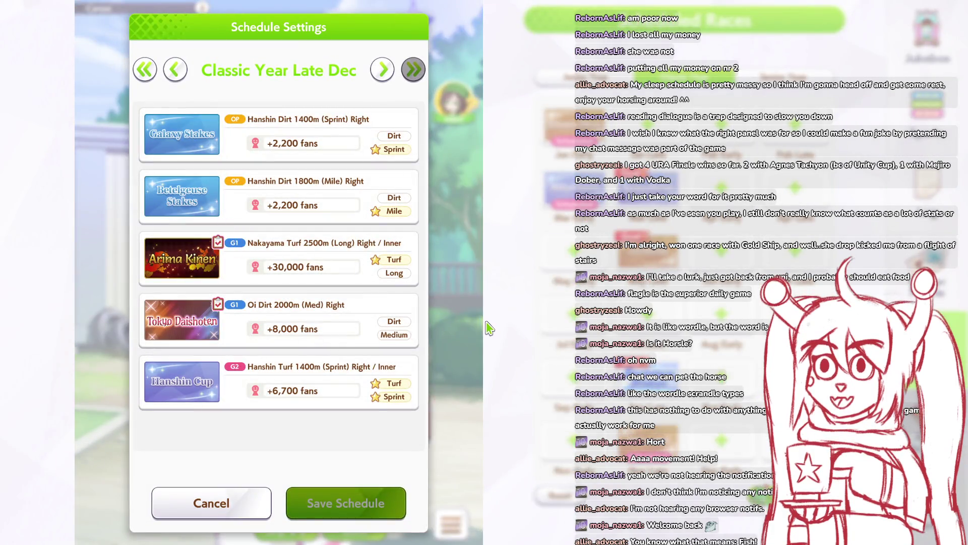
click(378, 501)
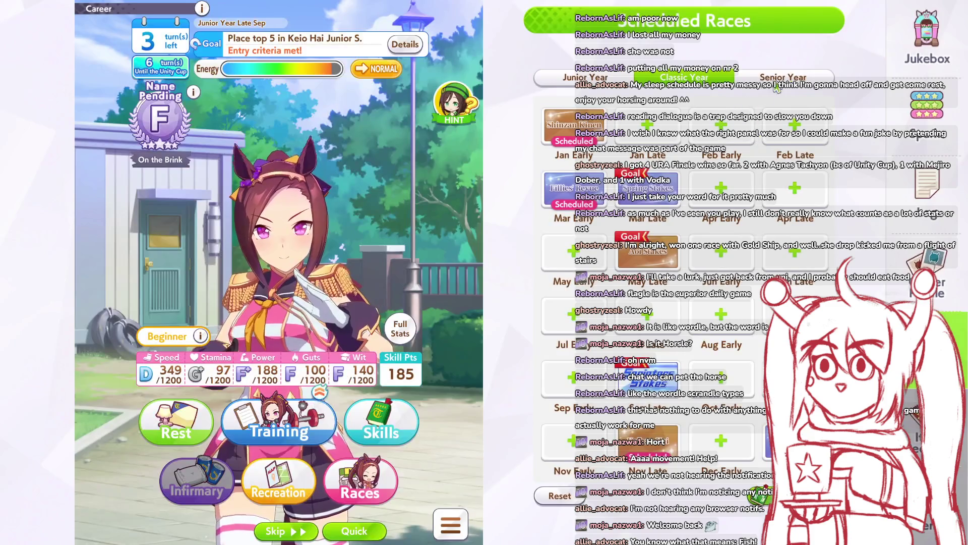
click(776, 83)
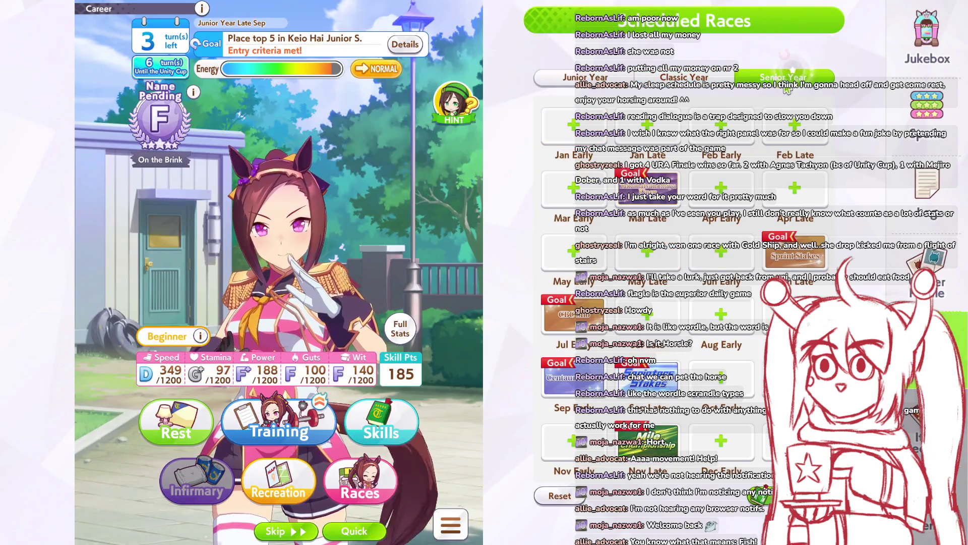
Step: Browse the Senior Year Early Feb, Early May and Late May races without scheduling anything
click(753, 135)
scroll(312, 227, up, 1)
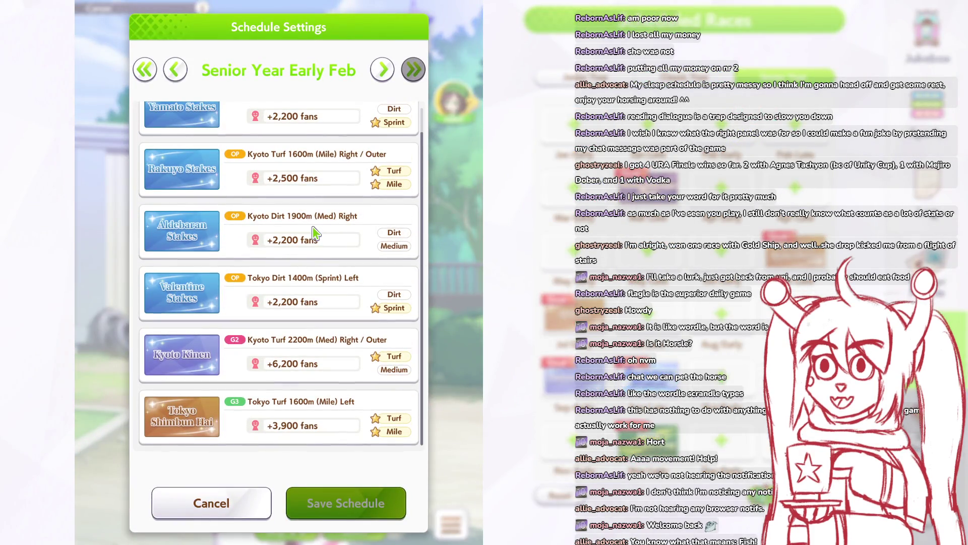
click(644, 202)
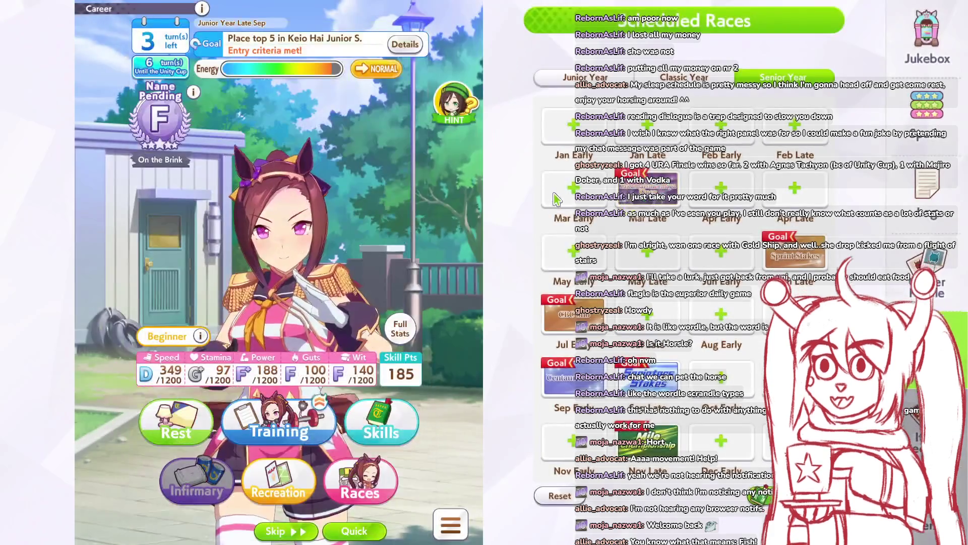
scroll(390, 214, down, 3)
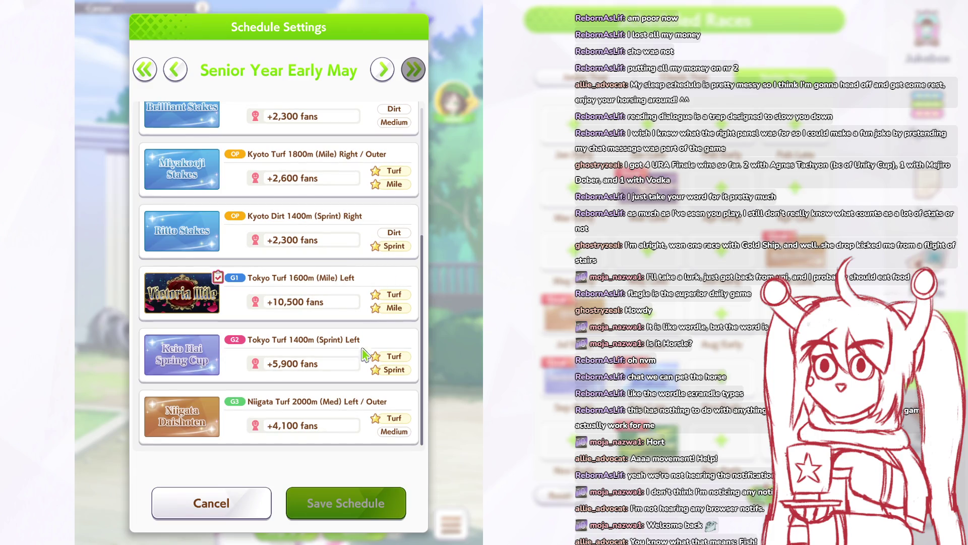
click(648, 255)
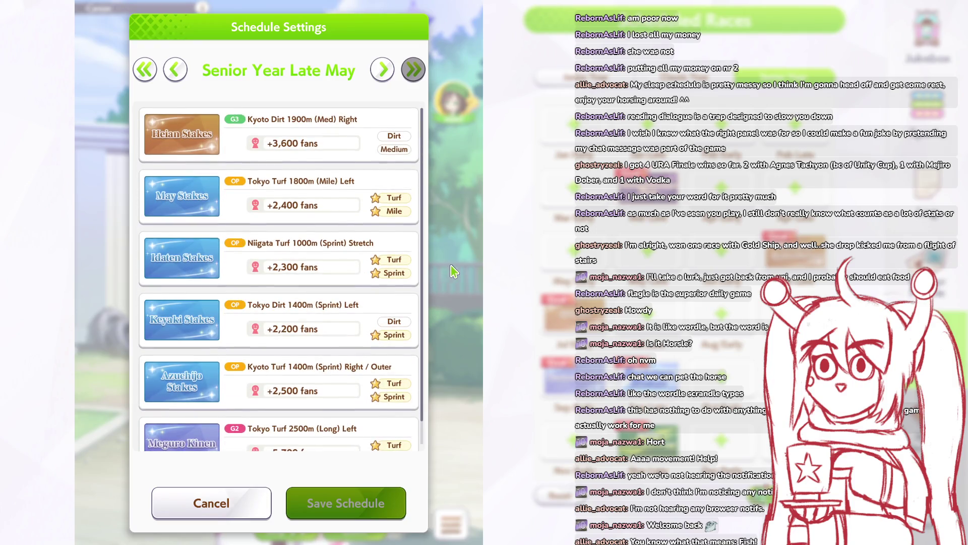
click(592, 325)
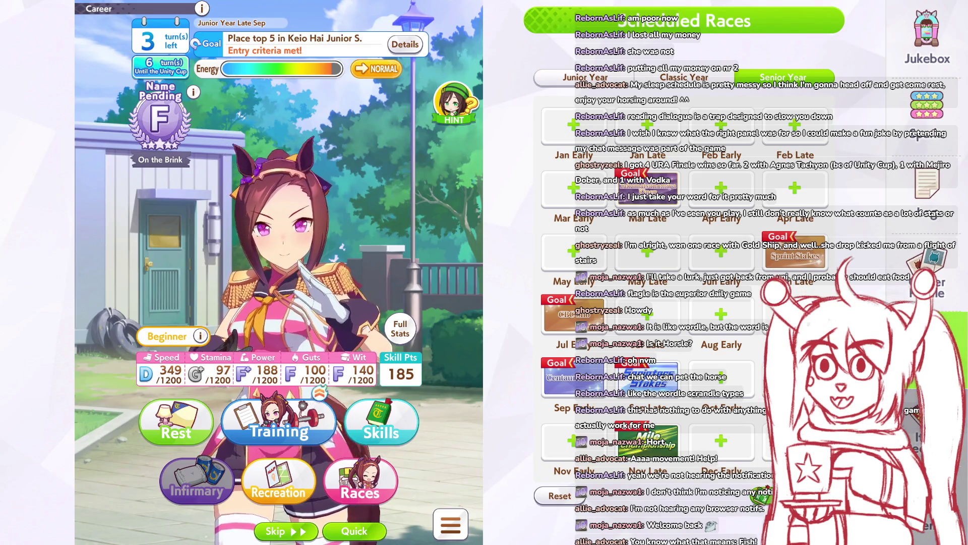
Step: Review the saved race agendas, close them, and bring up the training choices
click(928, 496)
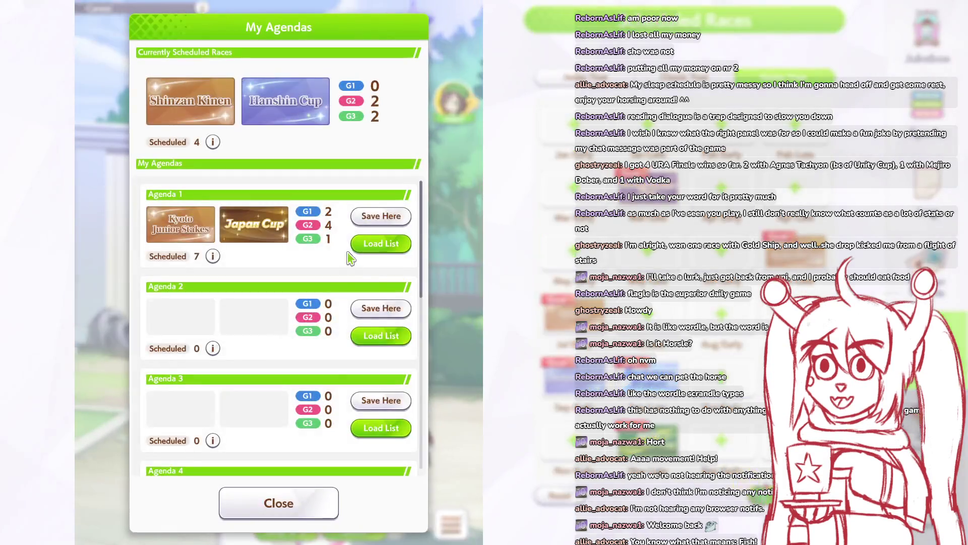
click(479, 346)
click(265, 420)
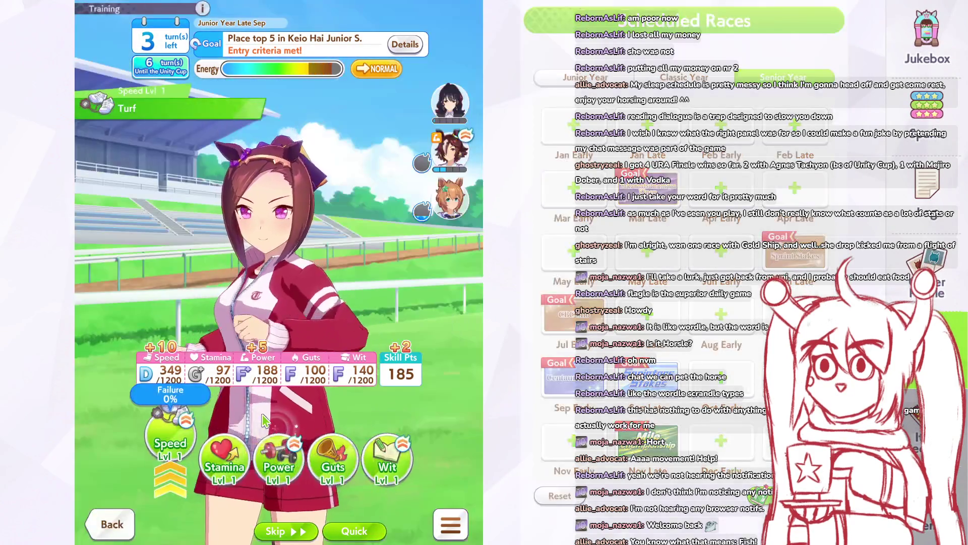